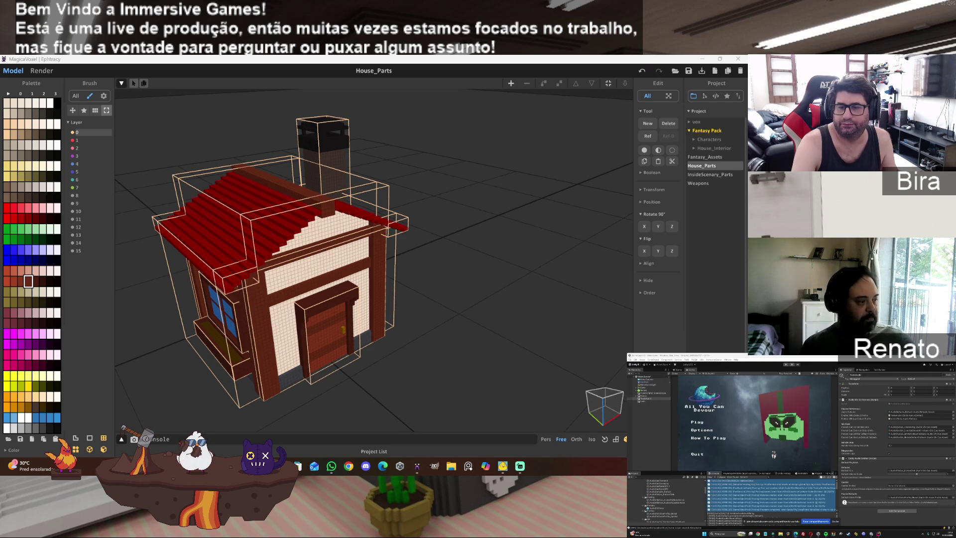
Switch from the MagicaVoxel house model to the browser's new tab.
key(alt+Tab)
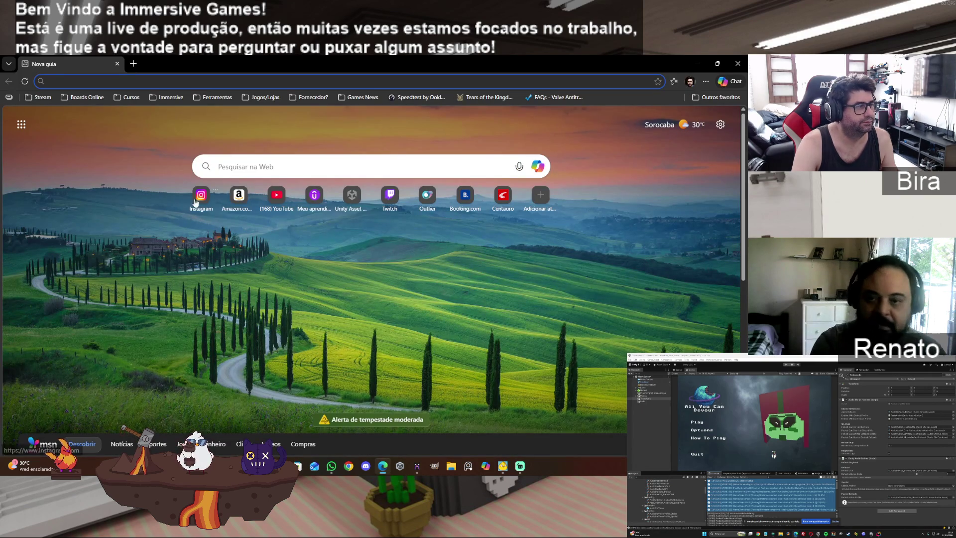
Open Instagram from the new-tab shortcut, then switch away from the browser.
click(205, 204)
key(alt+Tab)
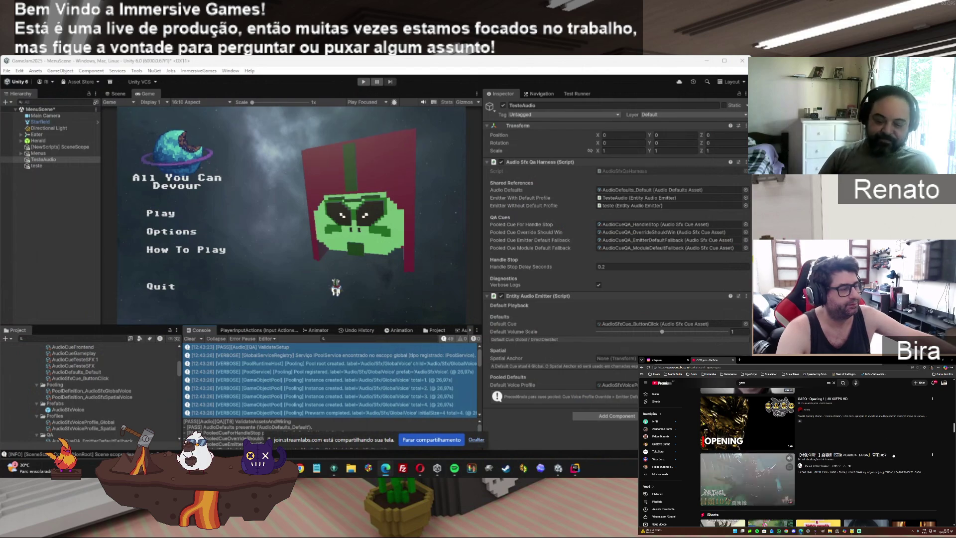
Scroll the YouTube search results and play the GARO playlist video.
scroll(893, 455, down, 3)
scroll(894, 453, down, 2)
mouse_move(898, 451)
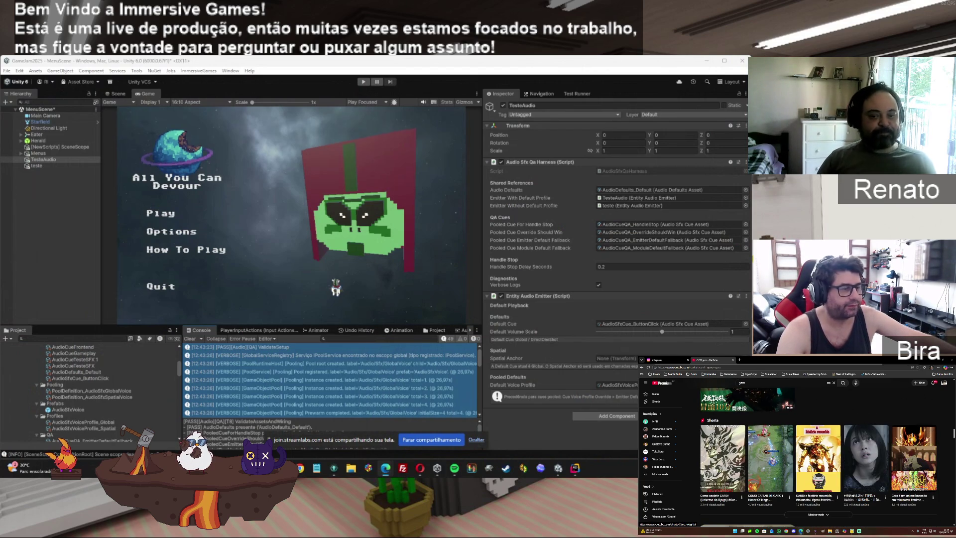
scroll(931, 457, down, 5)
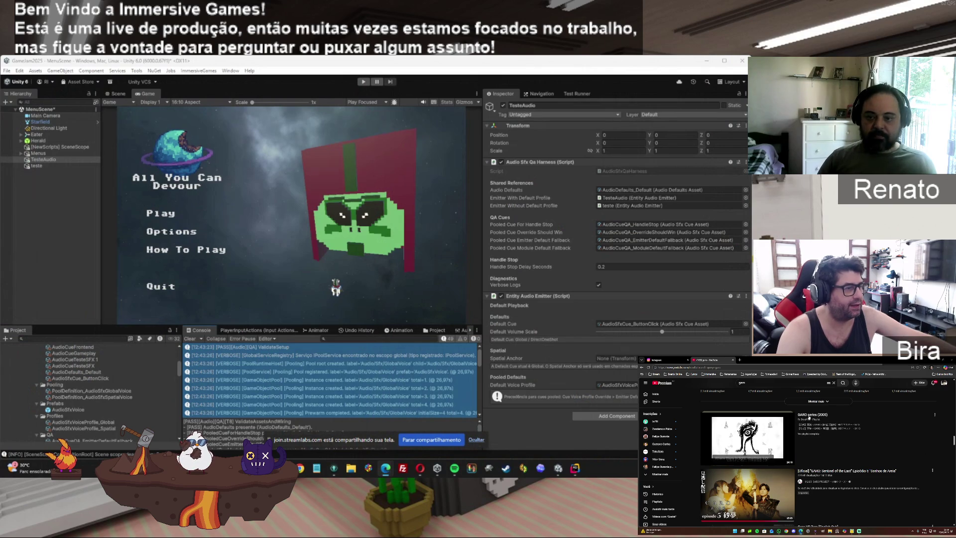
click(813, 417)
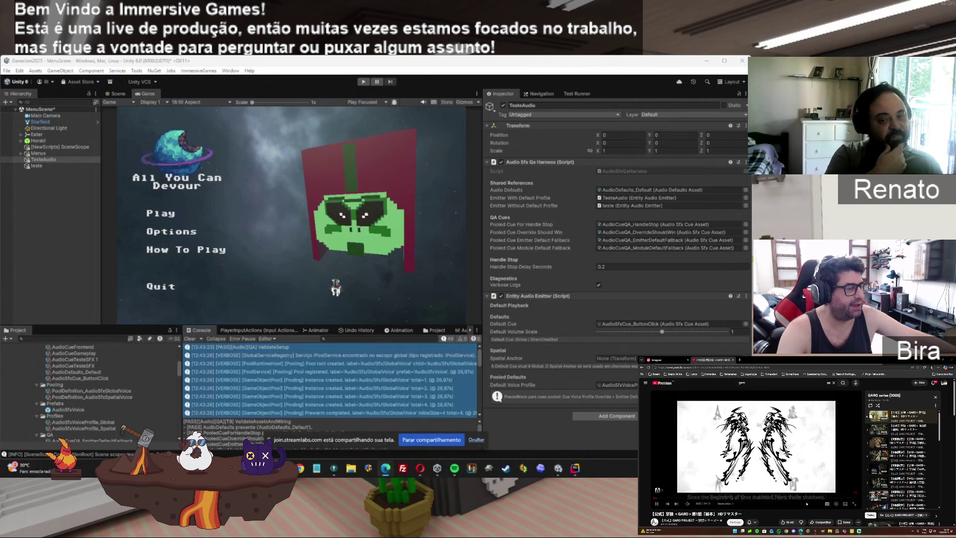
Turn on English subtitles and skip the video ahead to about two minutes.
click(827, 504)
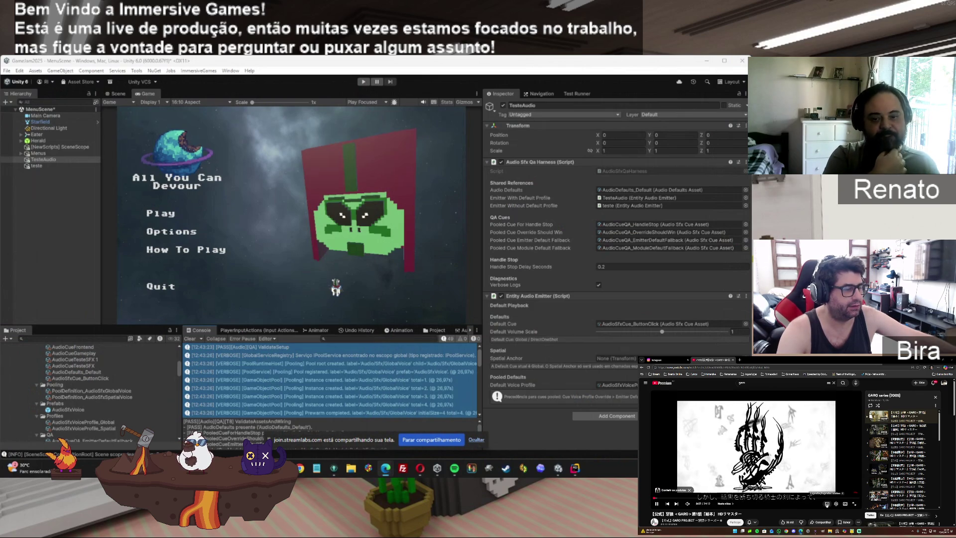
click(827, 504)
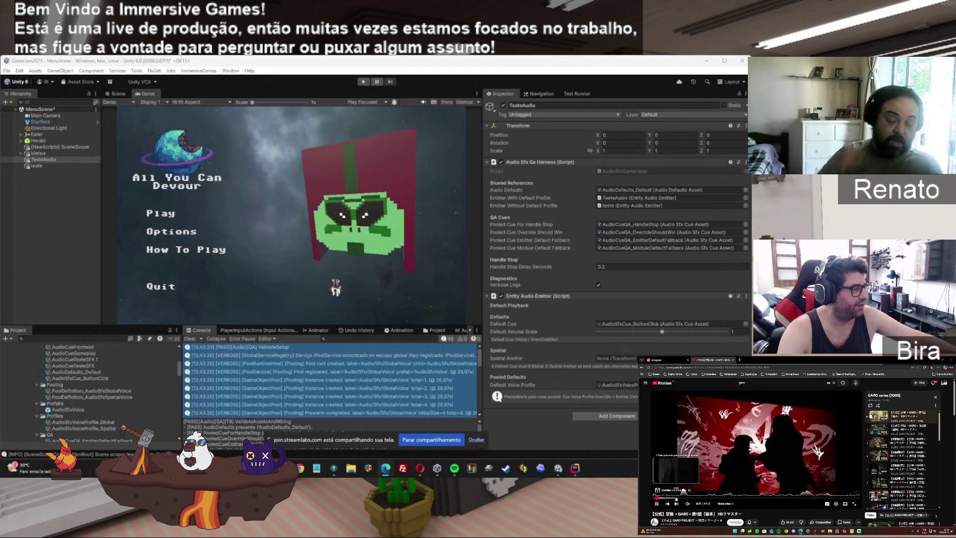
click(683, 497)
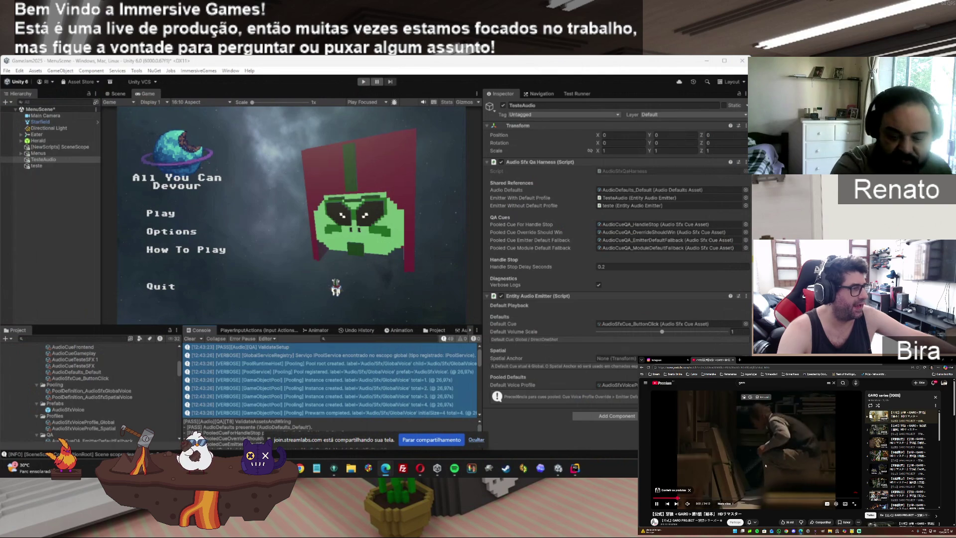
Go back to the GARO channel's playlists page.
key(alt+Left)
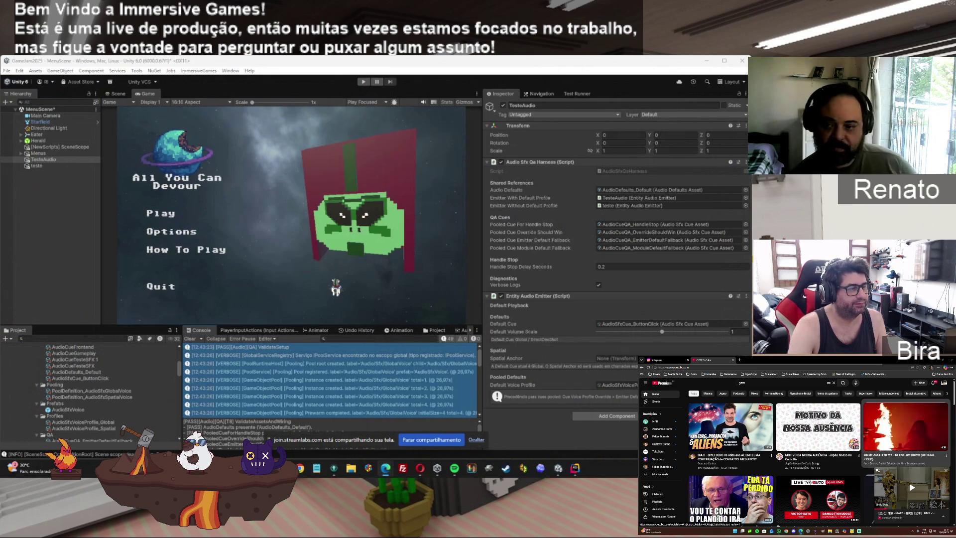
Browse down the YouTube home feed, then close the YouTube tab.
scroll(903, 420, down, 3)
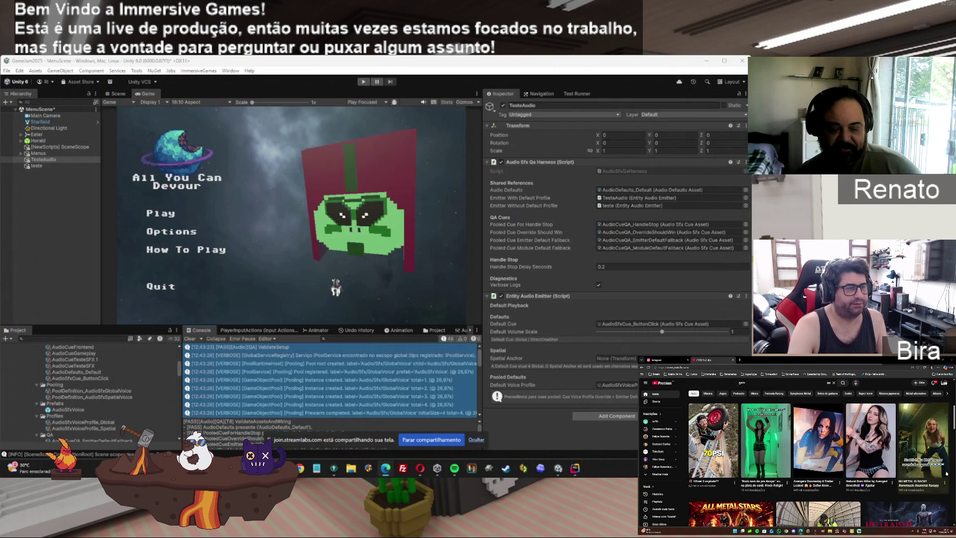
scroll(915, 449, down, 3)
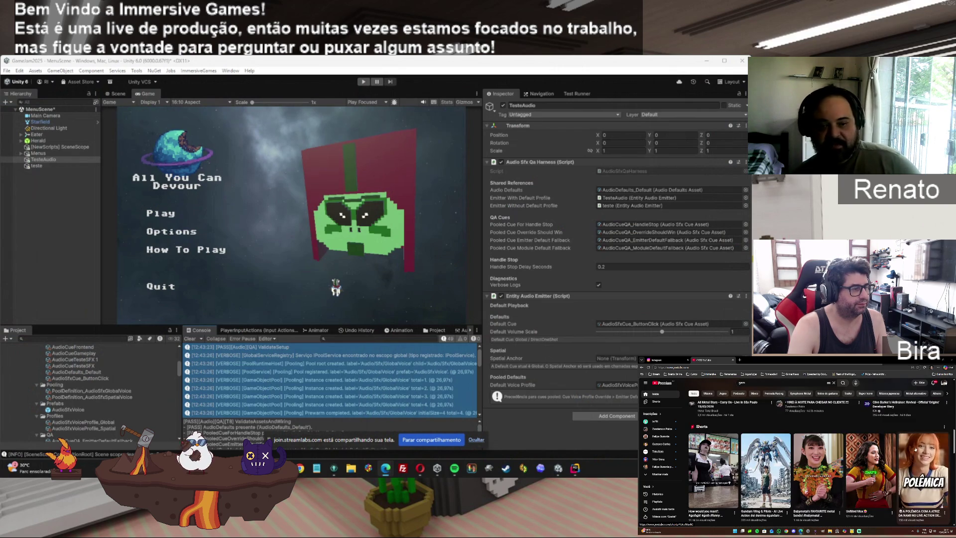
scroll(916, 449, down, 3)
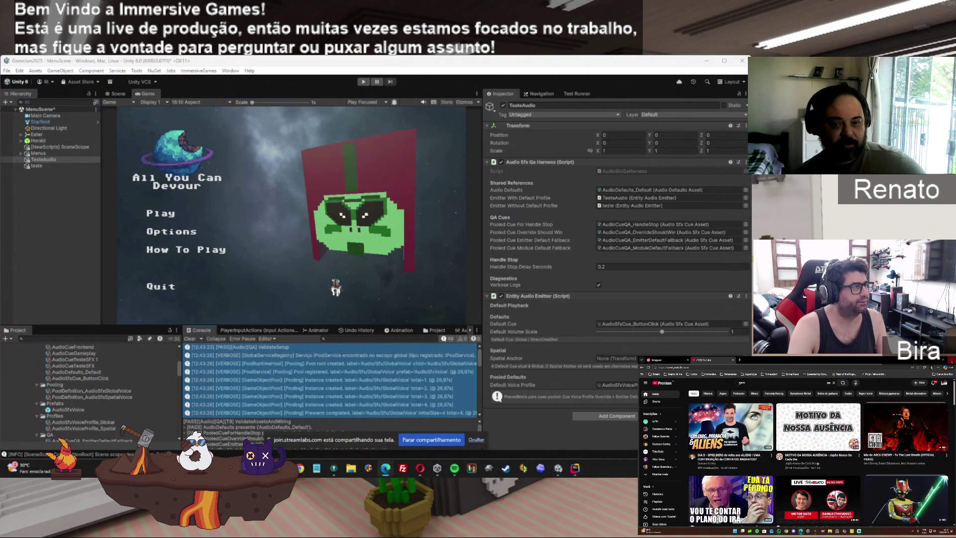
click(733, 360)
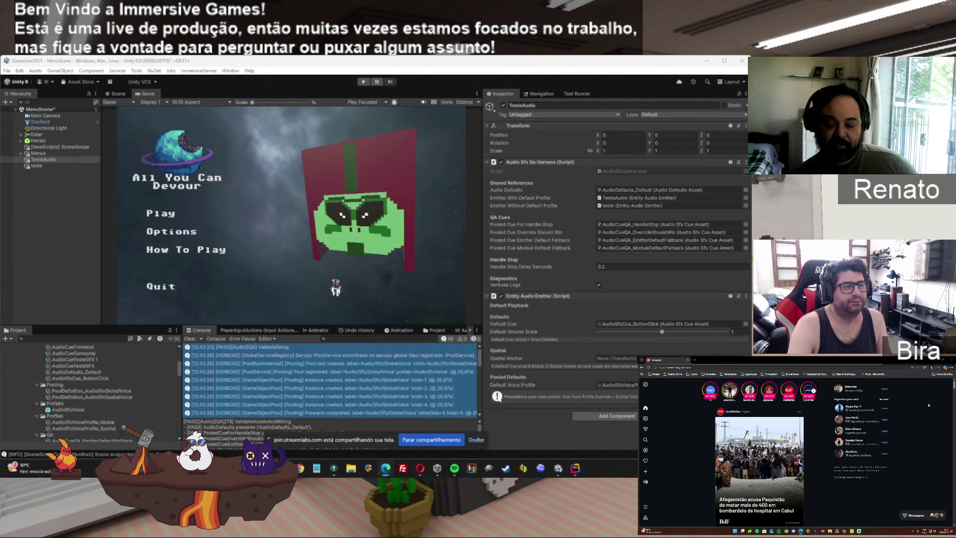
key(alt+Tab)
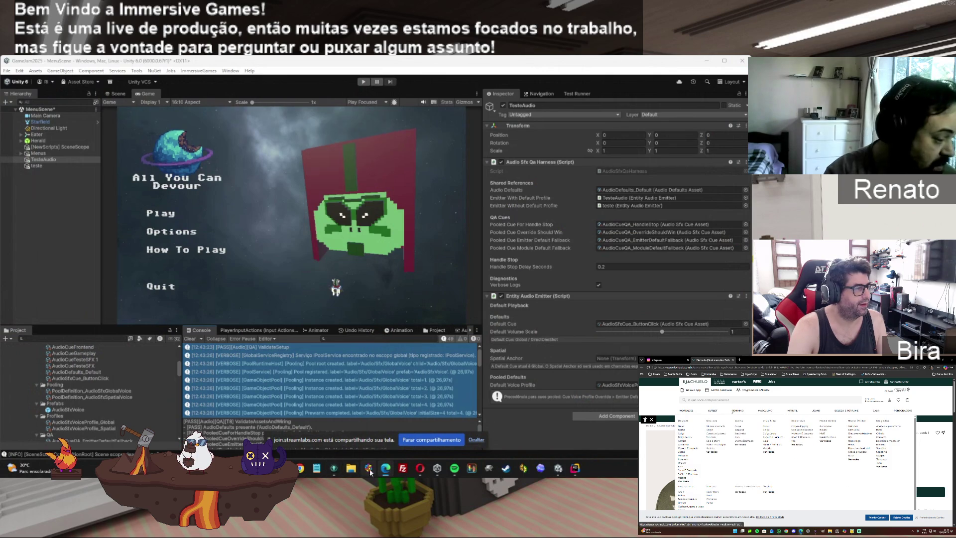
Open the Audio folder inside Downloads' Audio-final-docs-cleanup.zip in File Explorer.
click(351, 469)
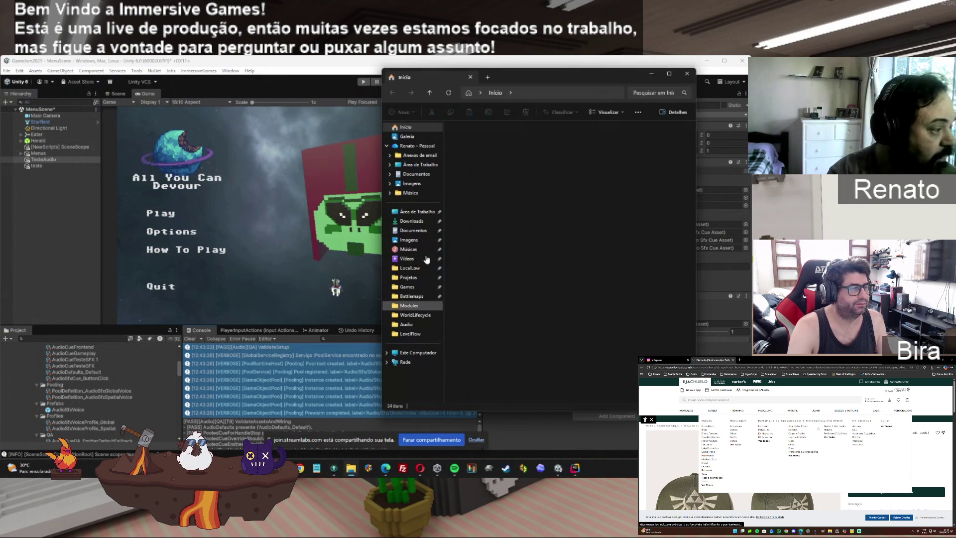
click(424, 220)
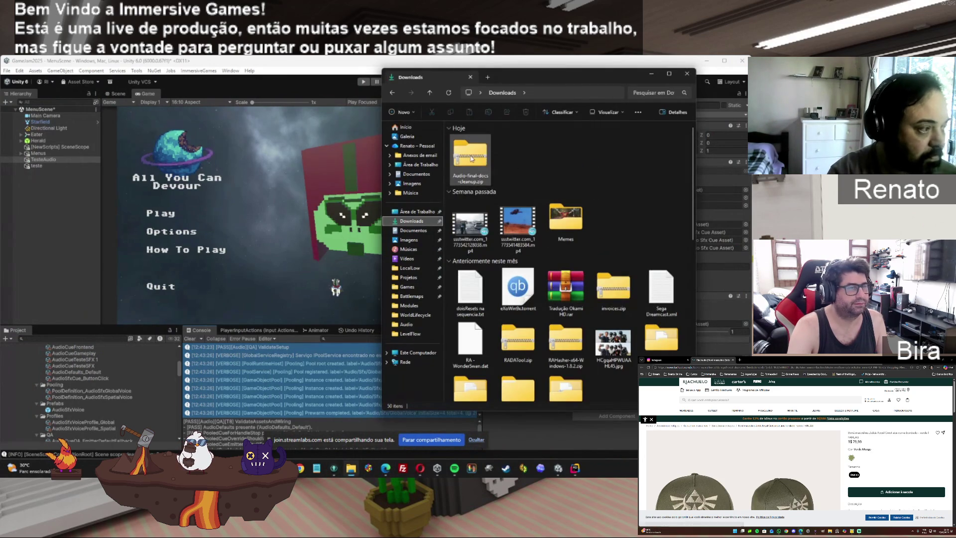
double_click(472, 158)
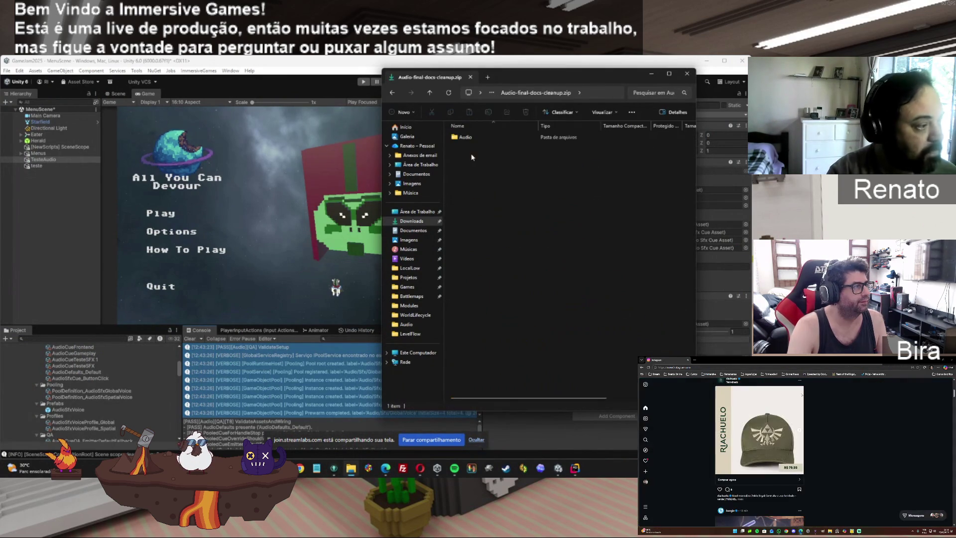
double_click(465, 136)
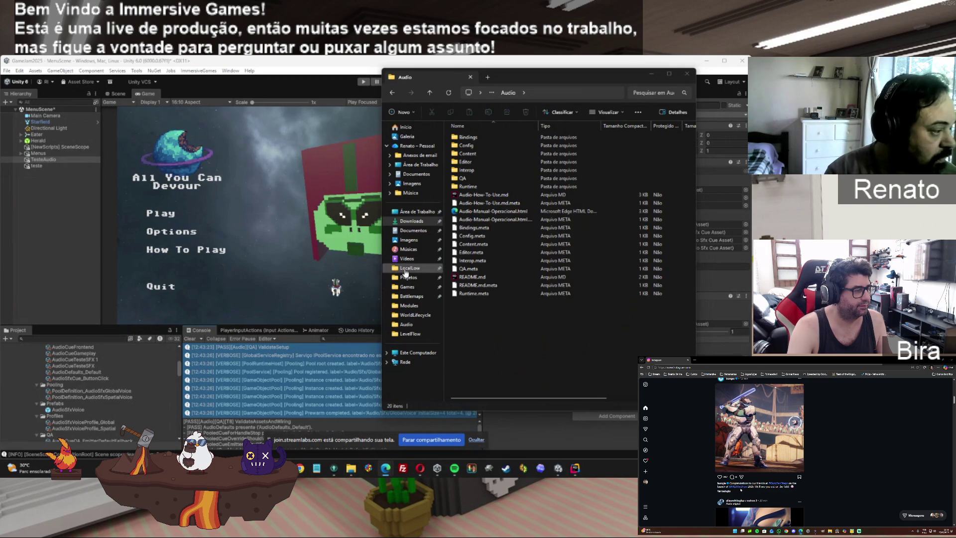
Open the project's Audio folder in a new window placed beside the archive.
right_click(407, 326)
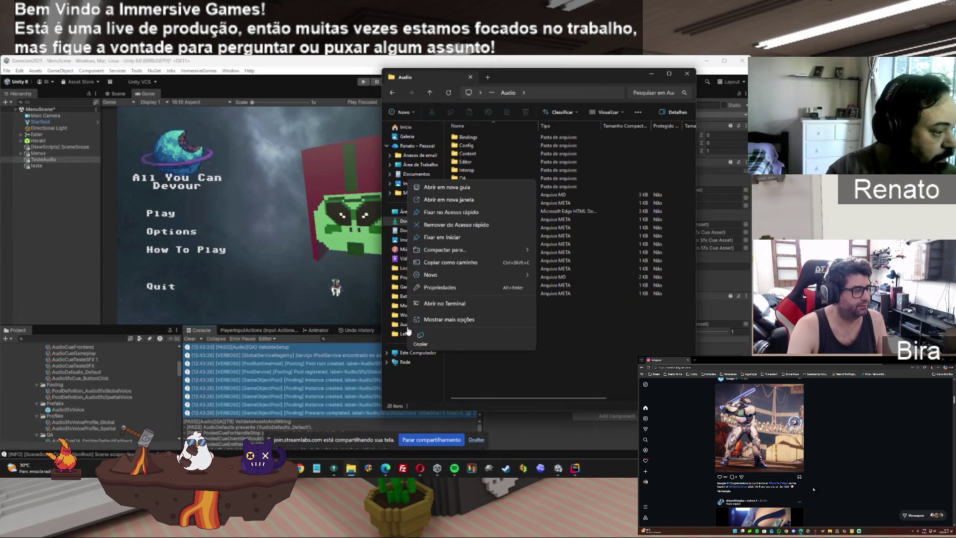
click(459, 199)
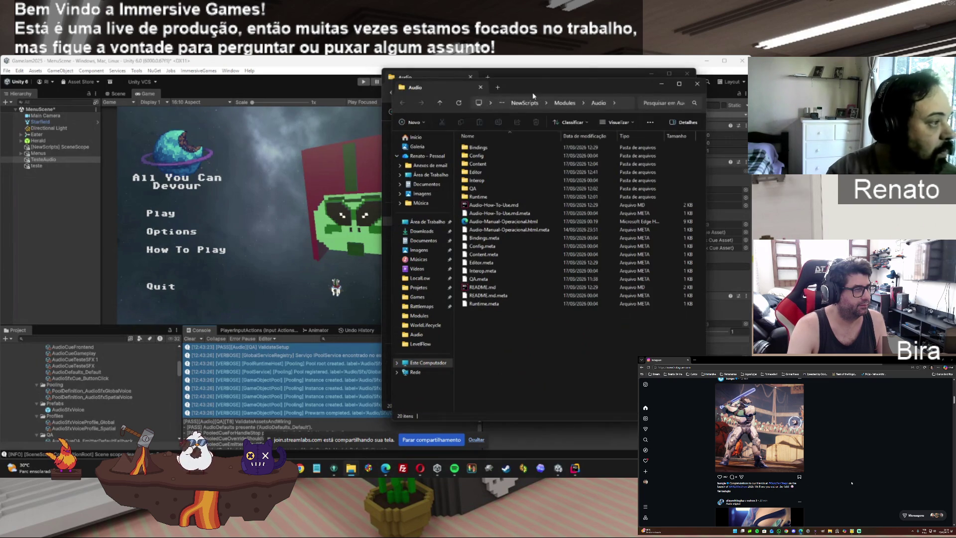
drag(533, 96, 214, 98)
Copy Audio-How-To-Use.md, Audio-Manual-Operacional.html and README.md into it, replacing existing files.
click(478, 195)
ctrl+click(478, 211)
ctrl+click(473, 278)
drag(472, 277, 269, 358)
click(367, 197)
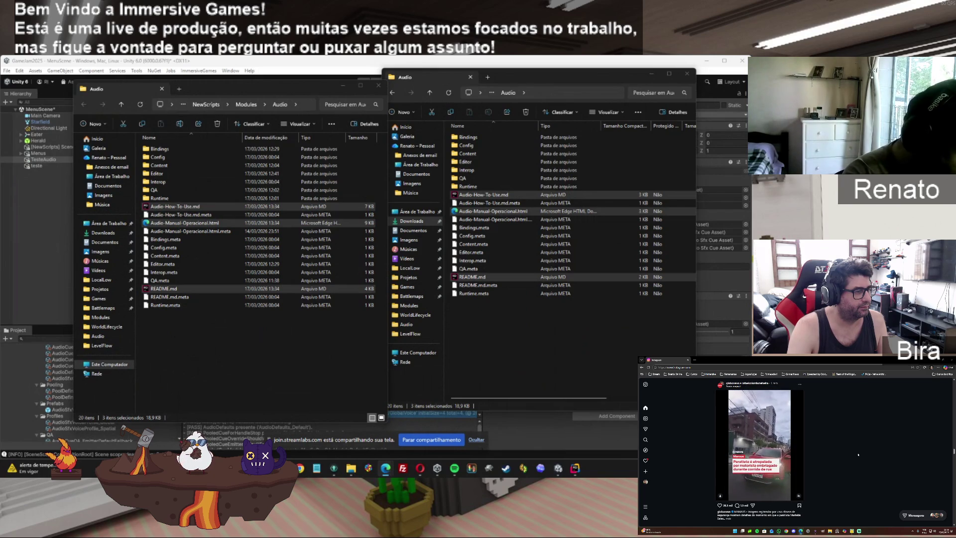
Minimize the archive's and the project's Audio Explorer windows to reveal Unity.
scroll(858, 454, down, 5)
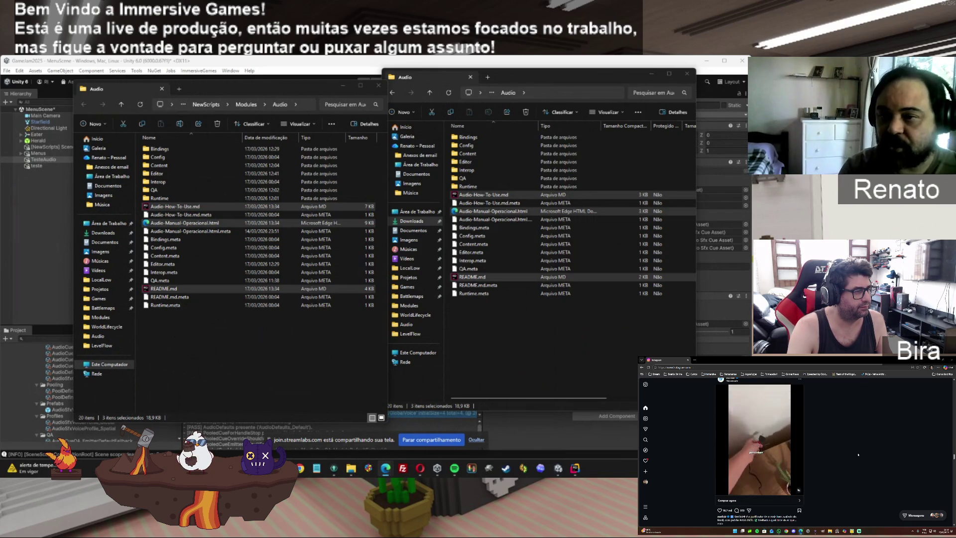
scroll(858, 455, down, 5)
scroll(858, 454, up, 1)
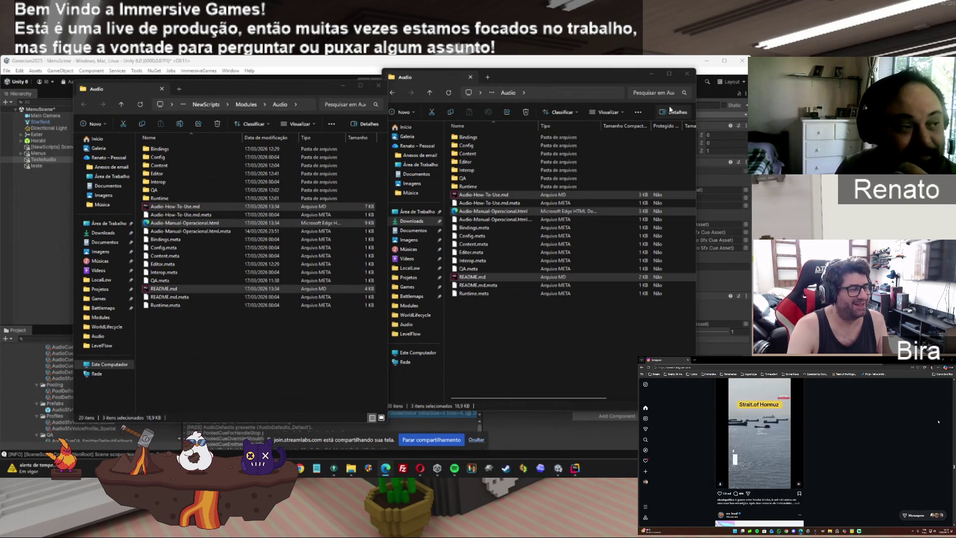
click(652, 75)
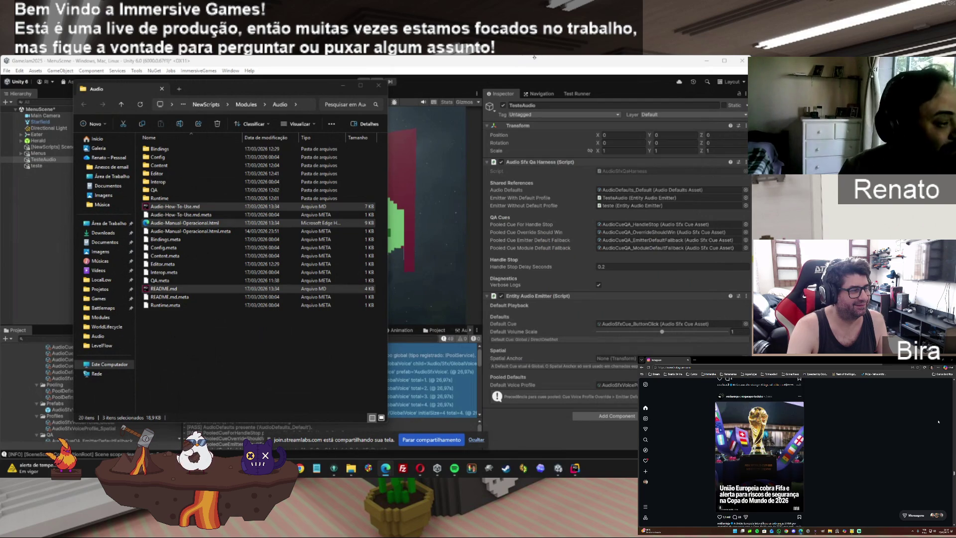
click(342, 86)
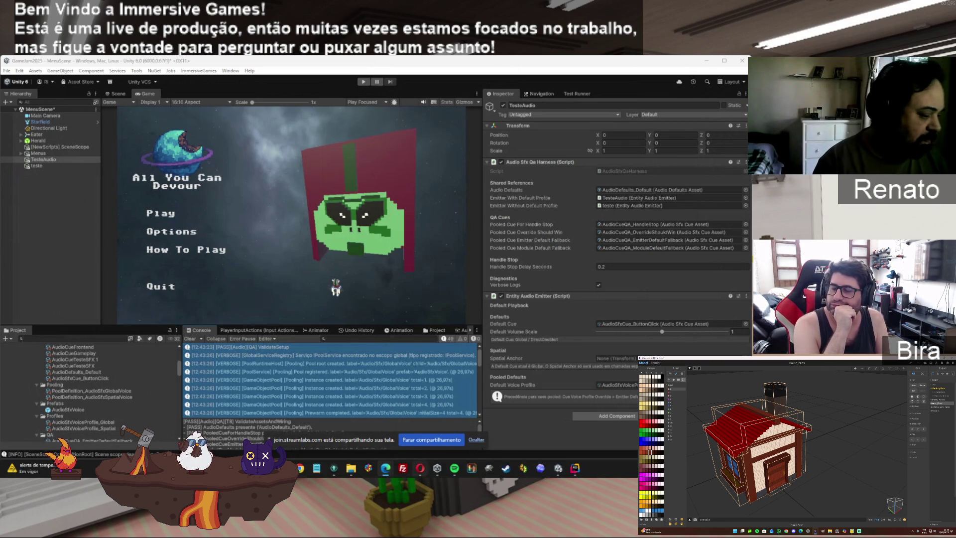
Open Audio-Manual-Operacional.html from the project Audio folder in Edge, snapped to the left half.
mouse_move(351, 468)
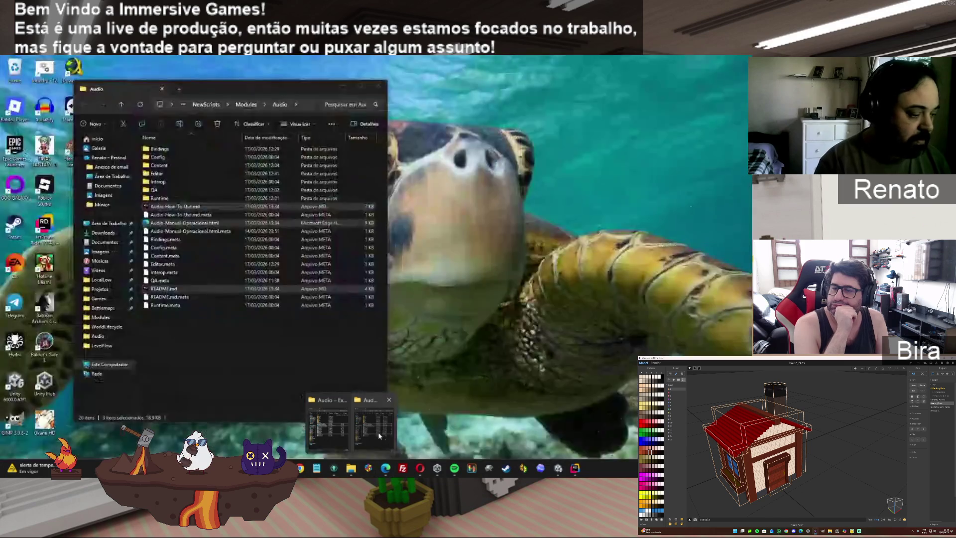
click(378, 432)
double_click(192, 224)
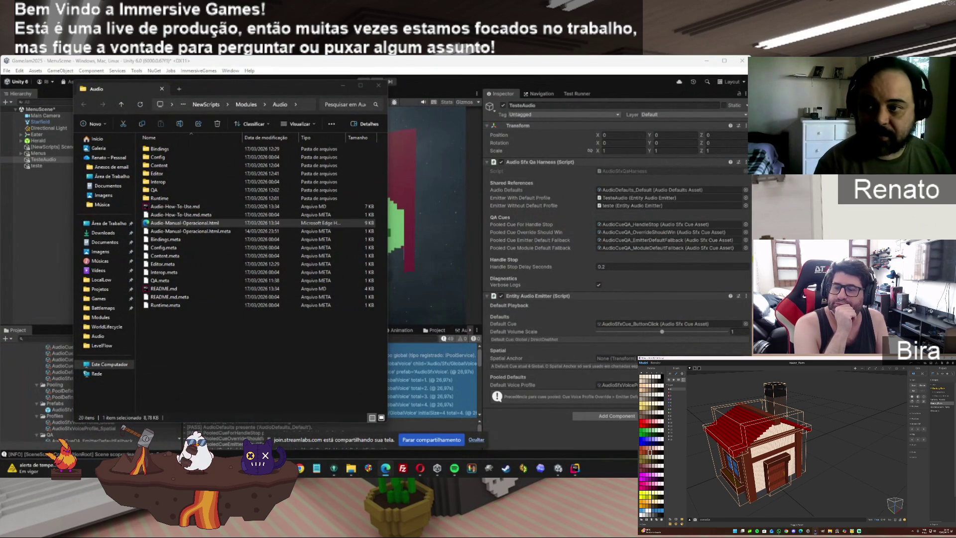
key(super+Left)
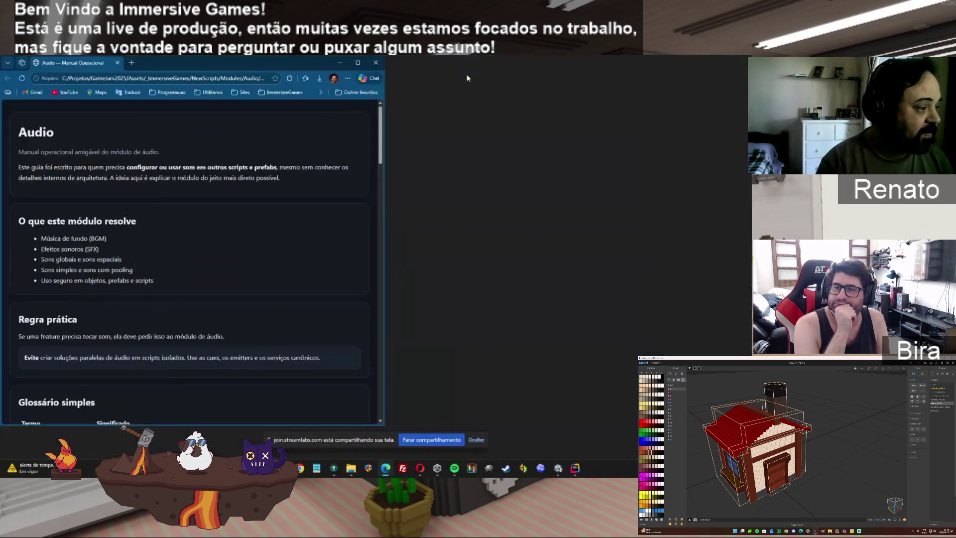
Scroll the Audio — Manual Operacional page down to its QA and further-reading sections.
scroll(372, 279, down, 4)
scroll(372, 279, down, 5)
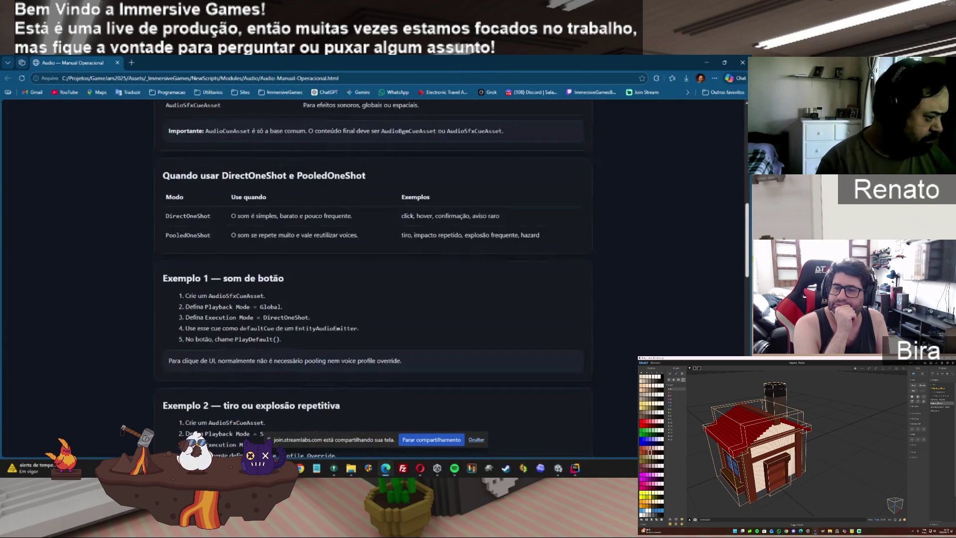
scroll(372, 279, down, 3)
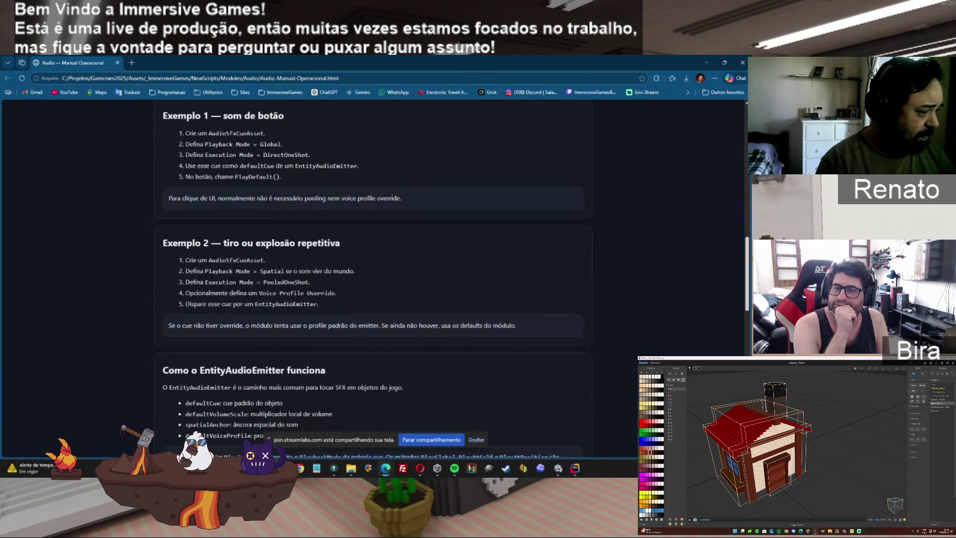
scroll(372, 279, down, 2)
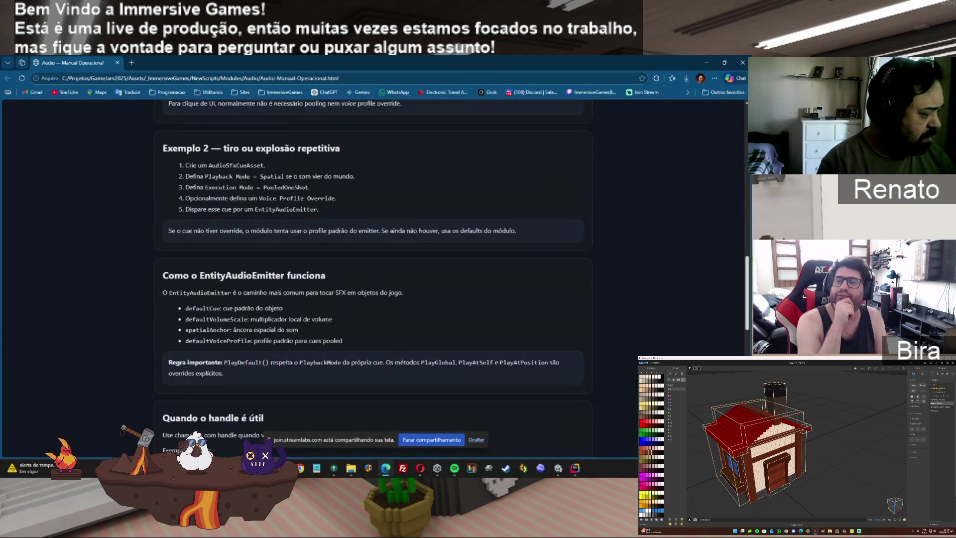
scroll(372, 279, down, 2)
scroll(372, 279, down, 7)
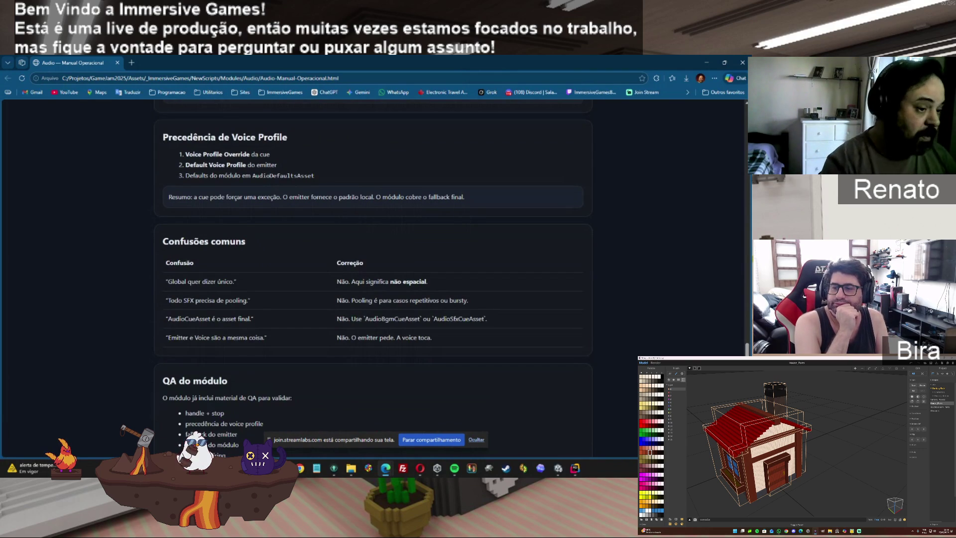
scroll(372, 279, down, 3)
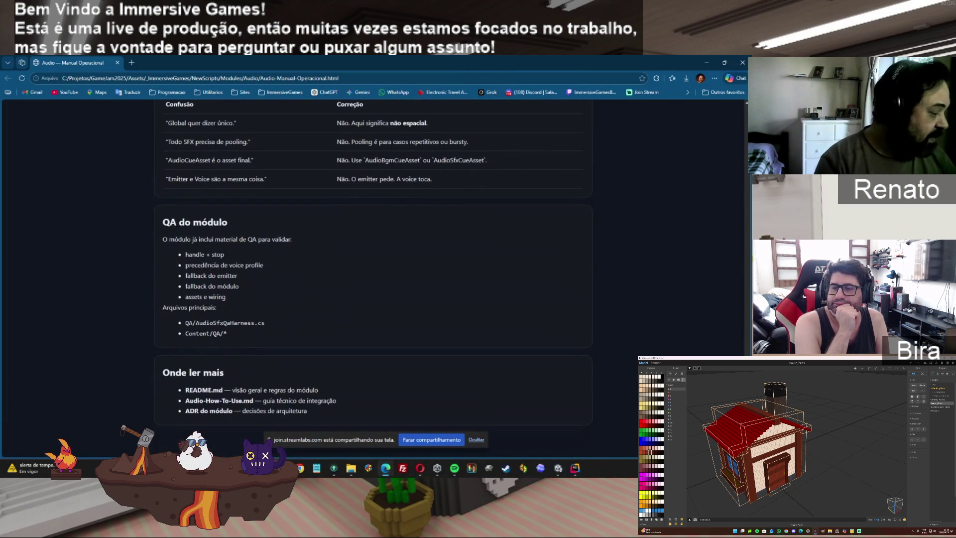
mouse_move(745, 349)
mouse_down()
mouse_move(746, 131)
mouse_move(745, 302)
mouse_up()
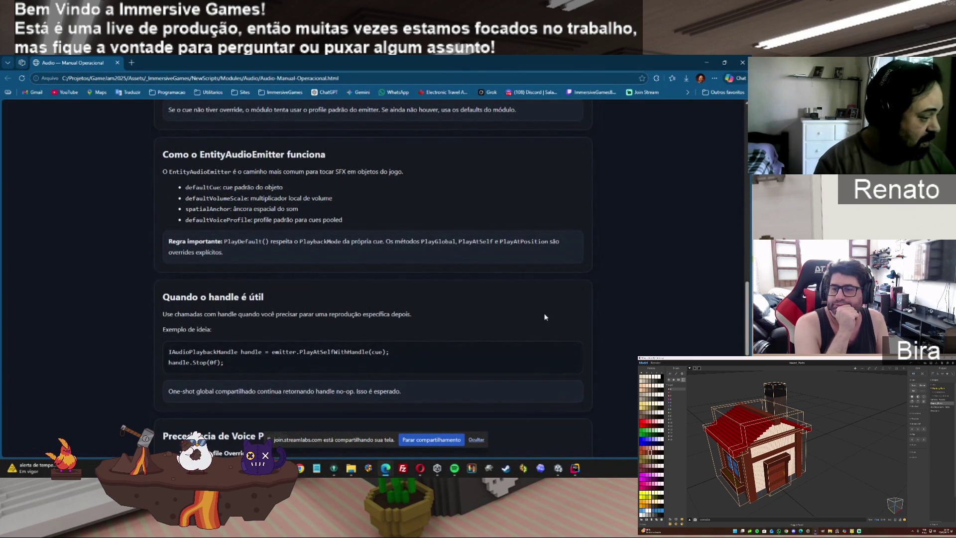
drag(743, 319, 746, 420)
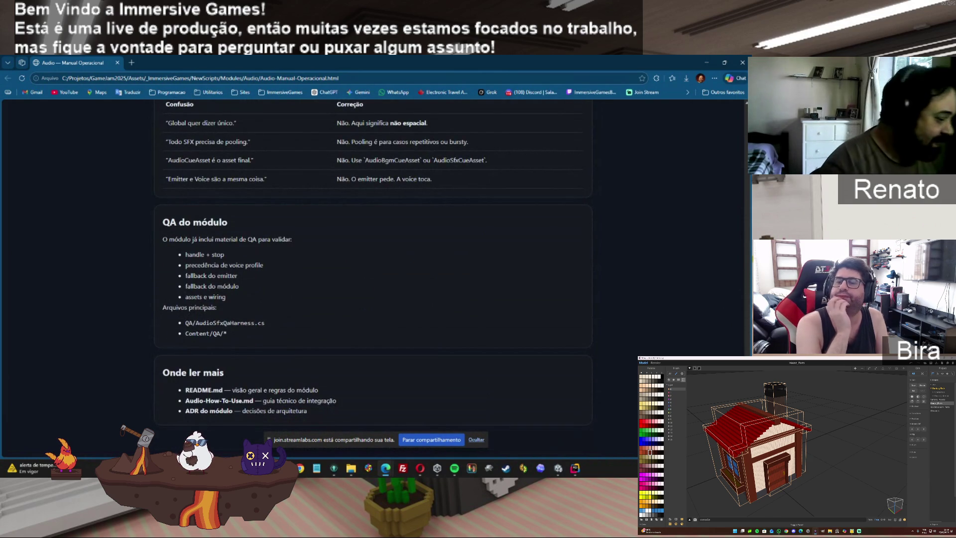
Show the Audio folder window, minimize Rider's audio scripts editor, and return to Unity.
mouse_move(354, 471)
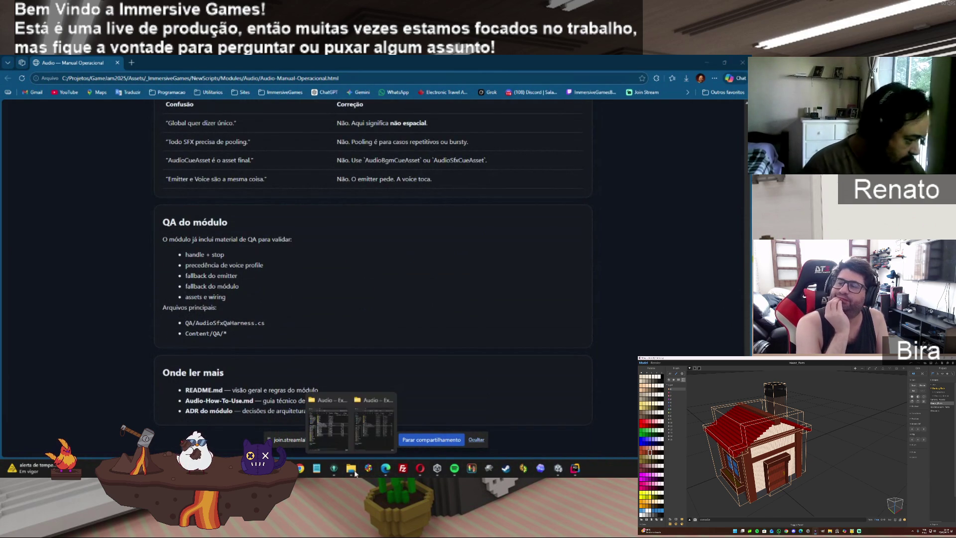
click(374, 424)
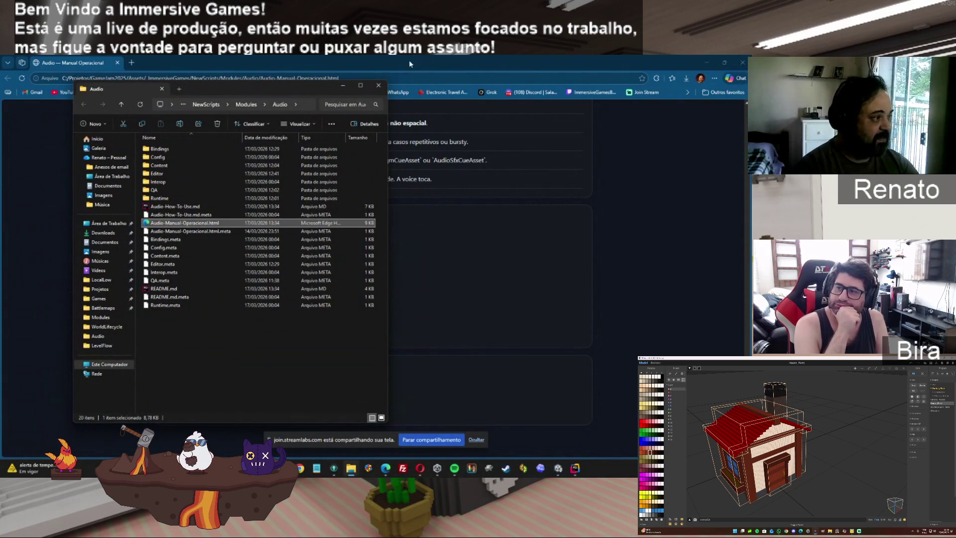
click(575, 470)
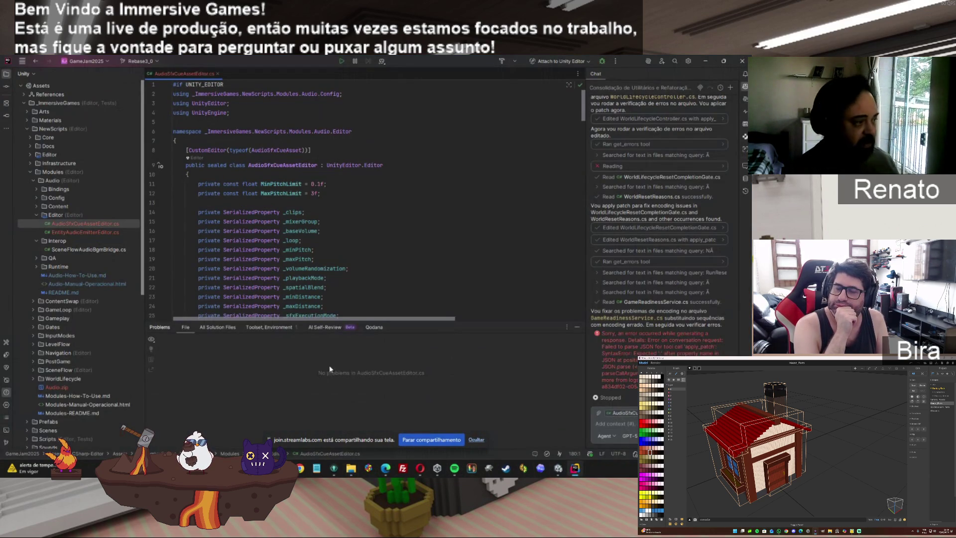
click(576, 470)
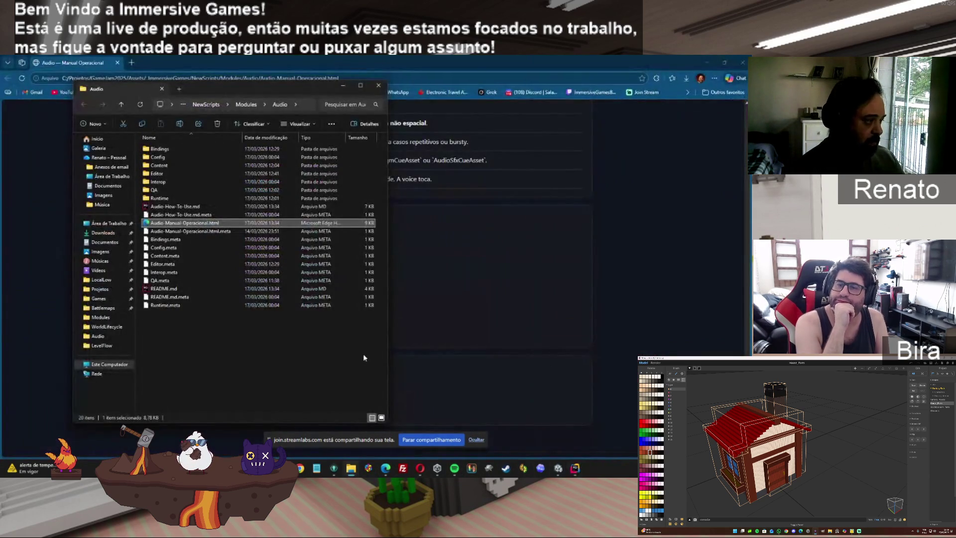
click(557, 470)
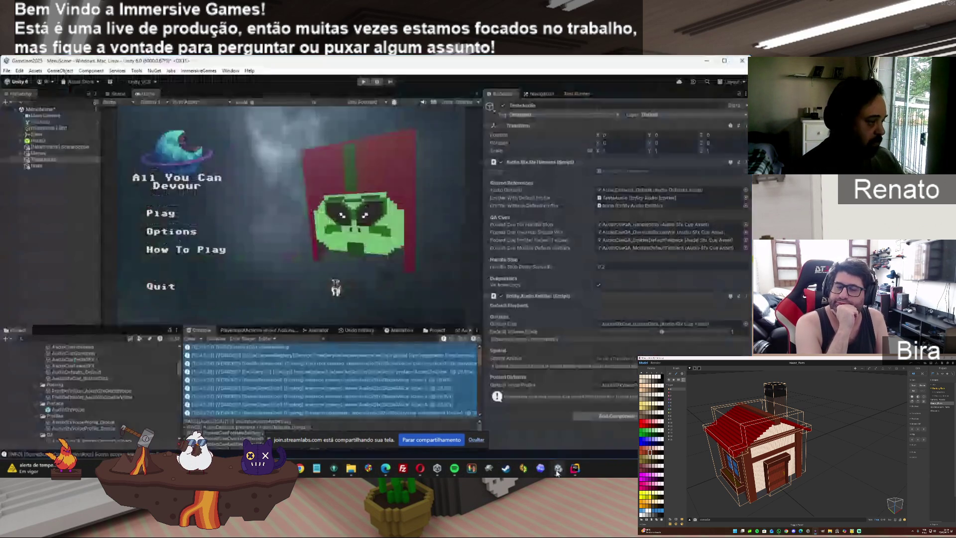
Inspect the AudioCueGameplay, AudioDefaults_Default and PoolDefinition_AudioSfxGlobalVoice assets.
click(71, 352)
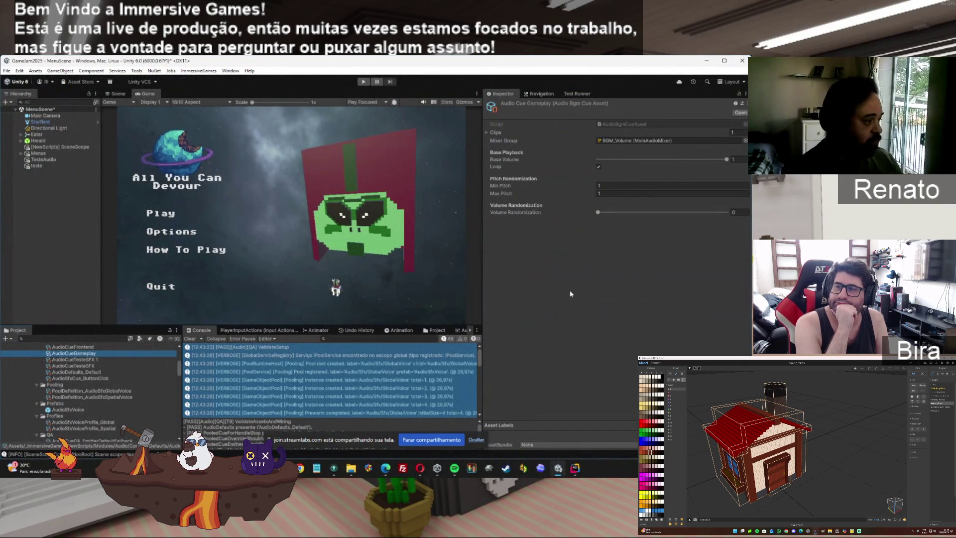
click(98, 375)
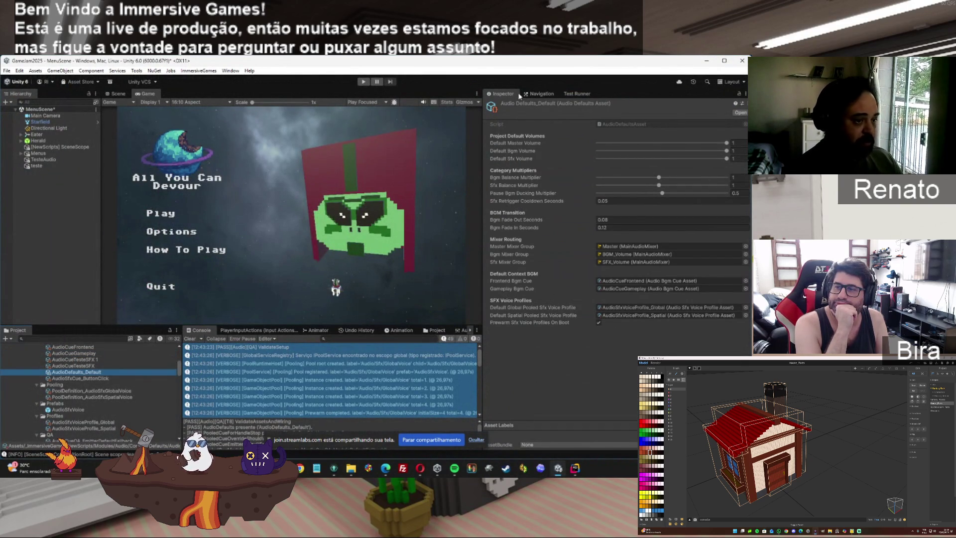
click(97, 391)
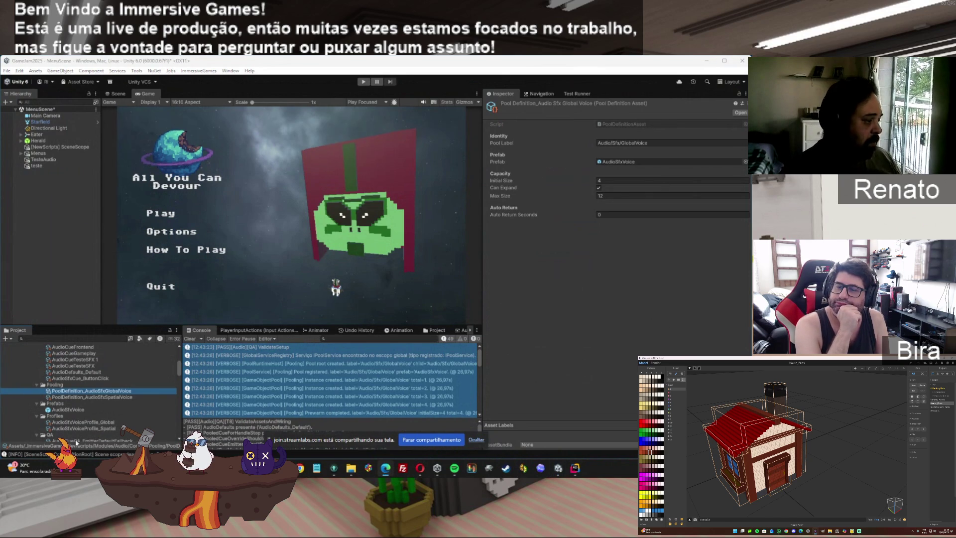
Inspect the Global and Spatial voice profiles, then the AudioSfxVoice prefab's components.
click(77, 423)
click(81, 429)
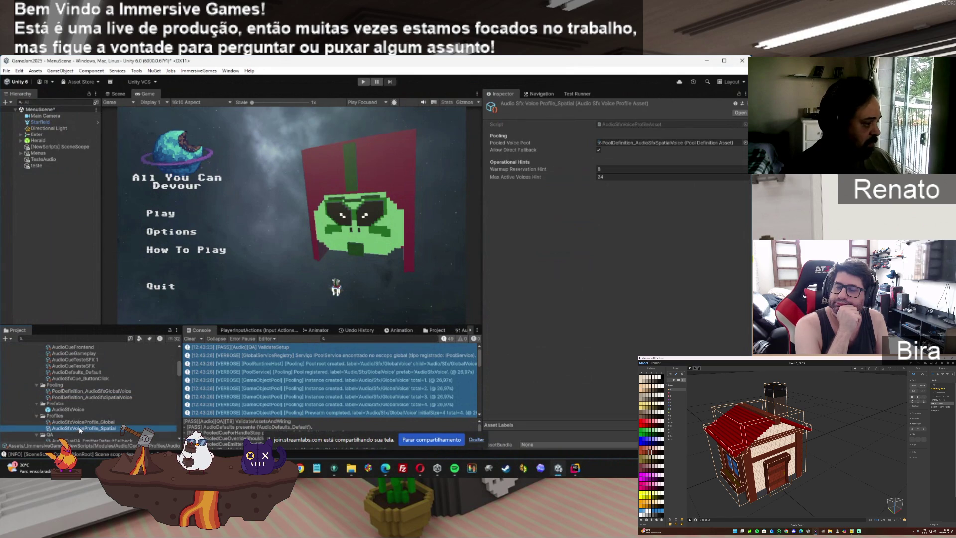
click(75, 410)
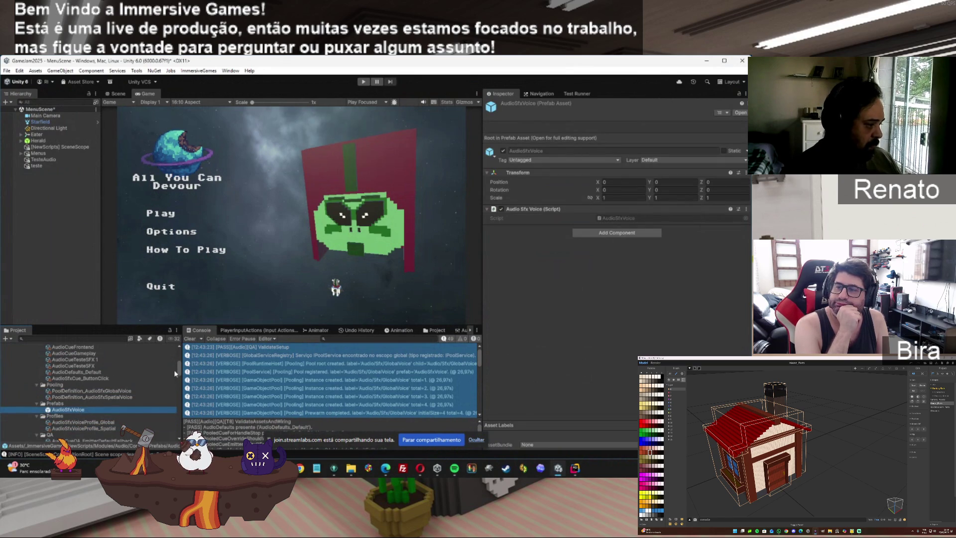
drag(178, 369, 179, 354)
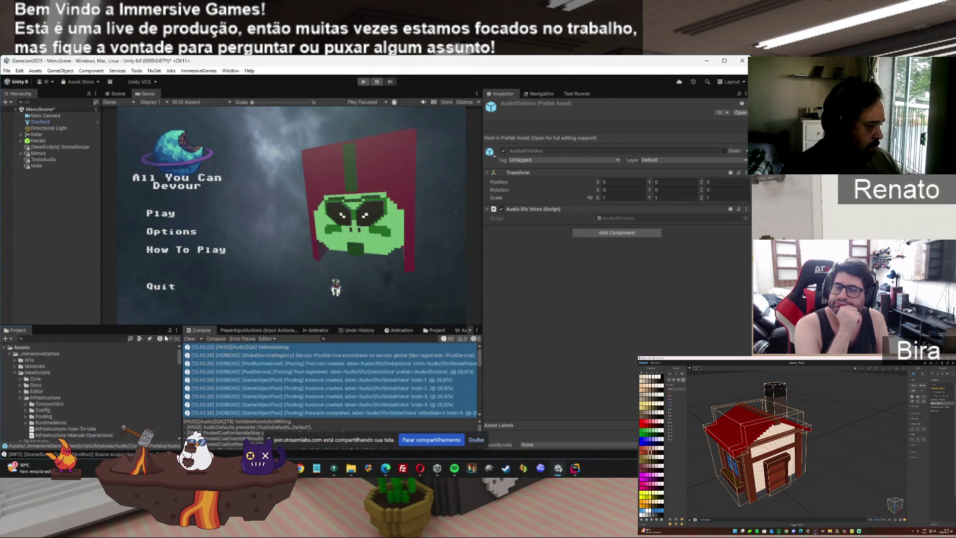
scroll(166, 371, down, 3)
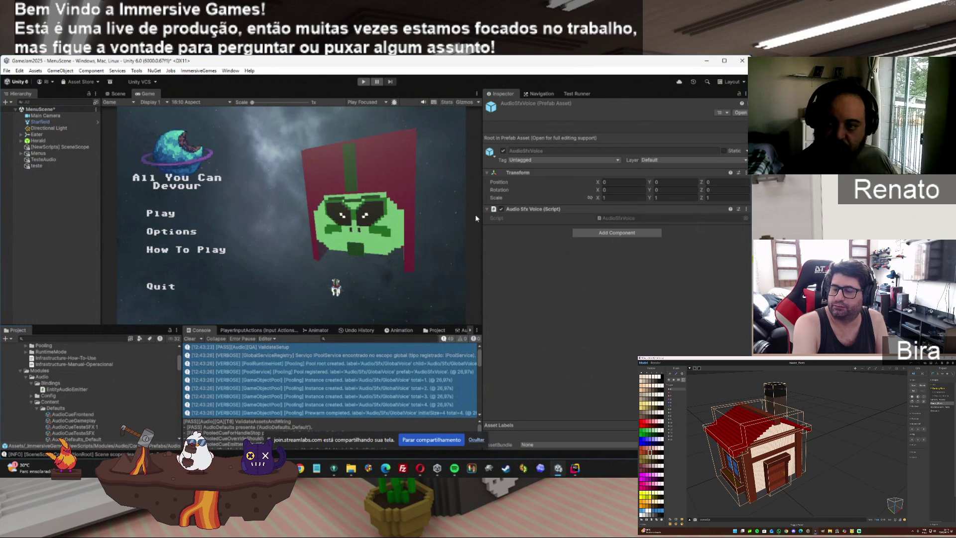
key(alt+Tab)
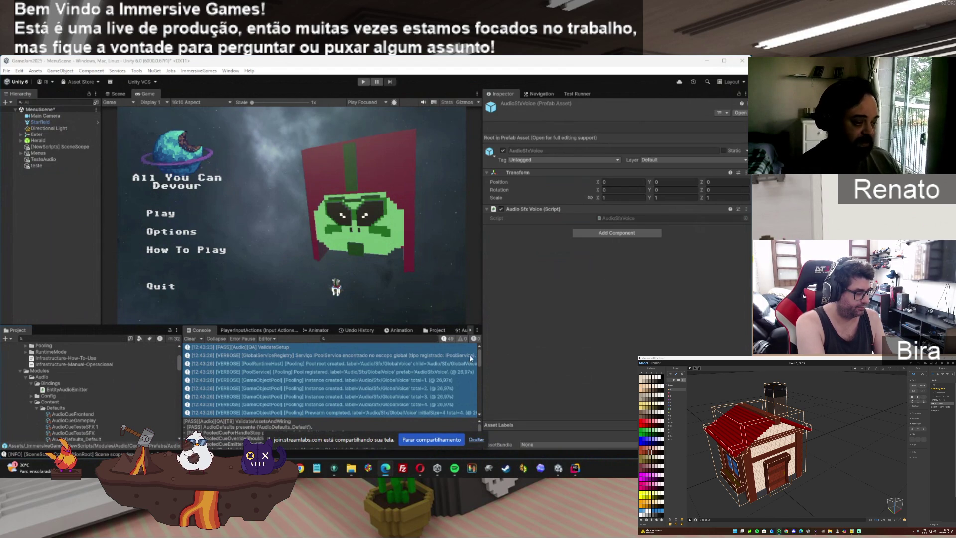
mouse_move(479, 360)
mouse_down()
mouse_move(473, 422)
mouse_move(485, 347)
mouse_up()
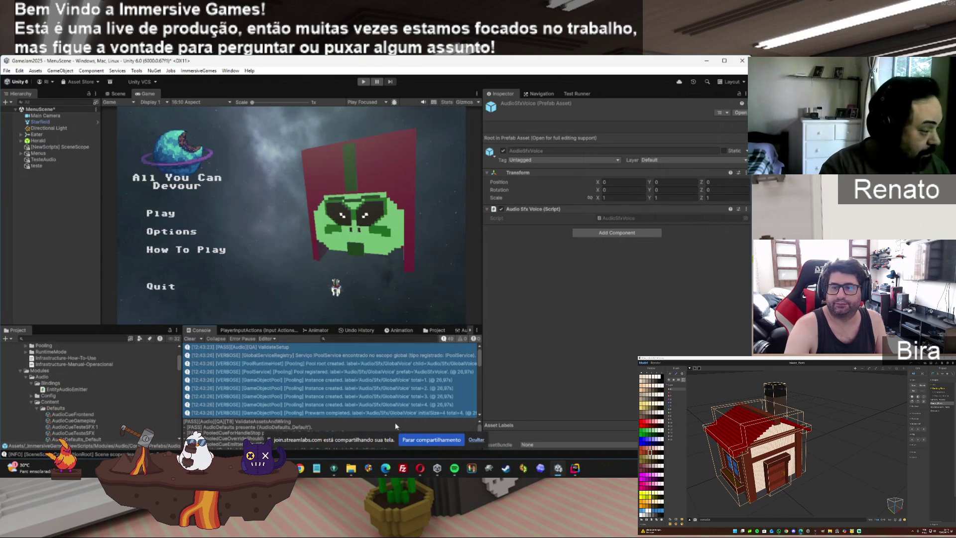
click(573, 469)
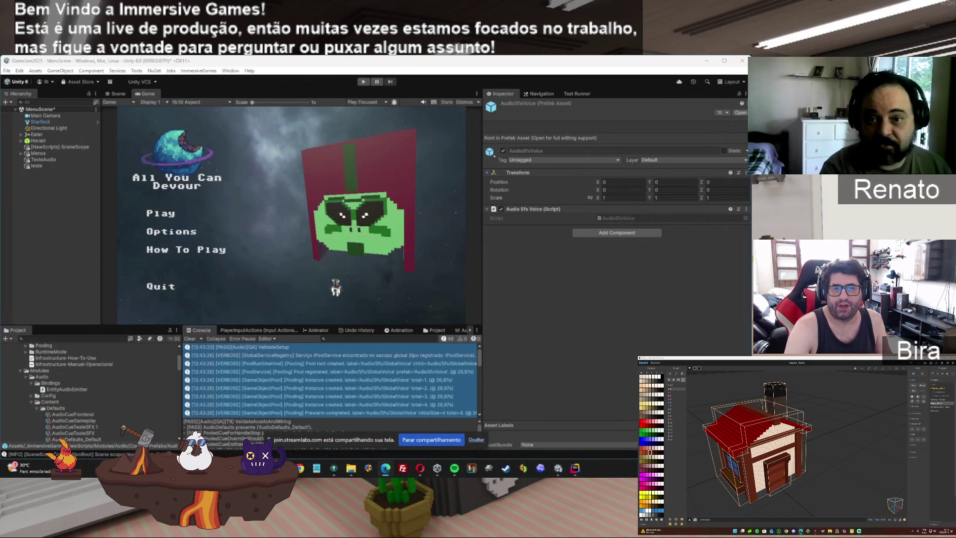
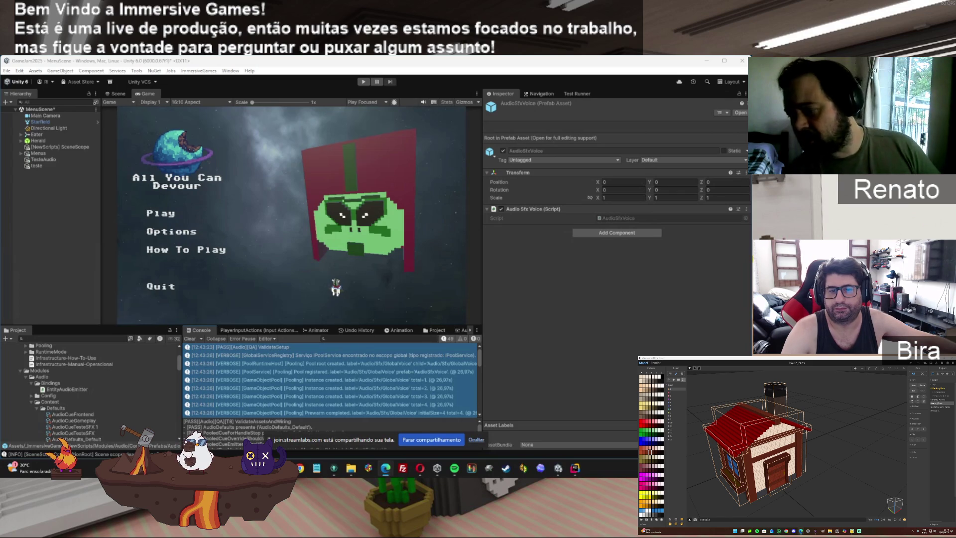
Open Audio-Manual-Operacional.html from the Audio folder in Edge and shift its window left.
mouse_move(351, 468)
click(365, 440)
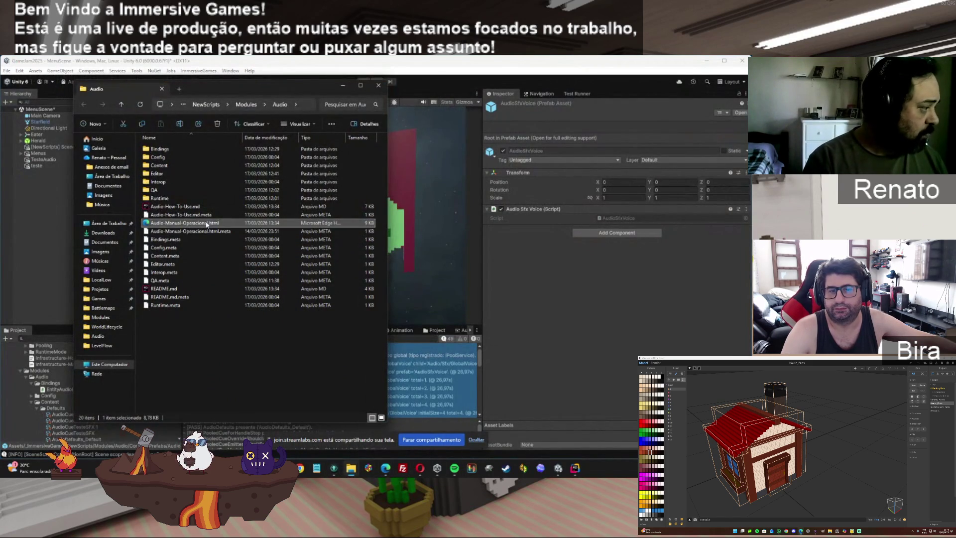
click(416, 221)
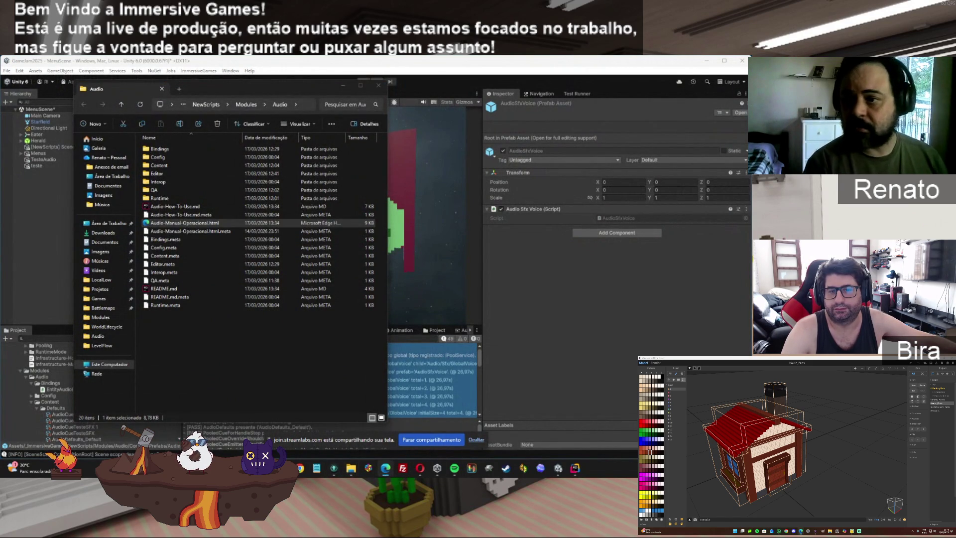
drag(543, 141, 380, 127)
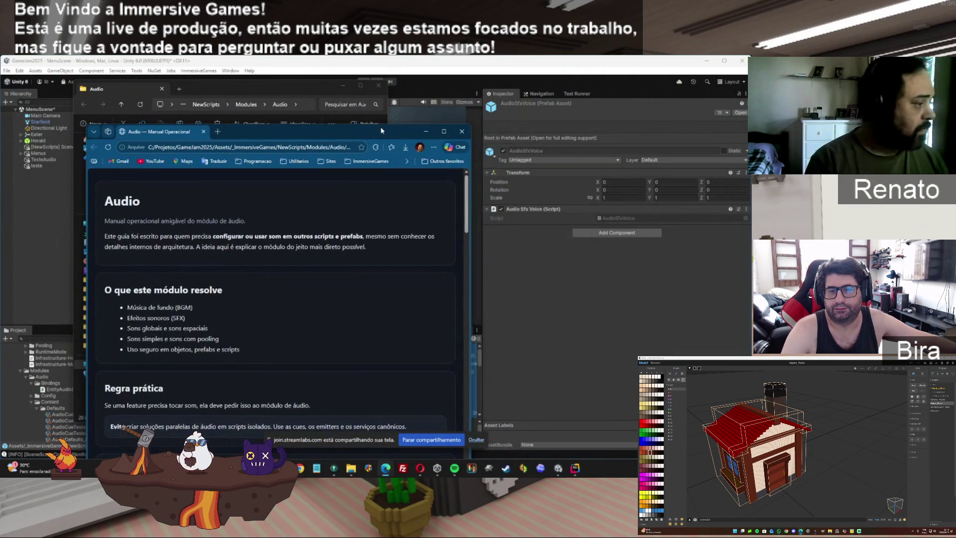
Maximize the manual and read through the intro and the module's purpose list.
double_click(380, 126)
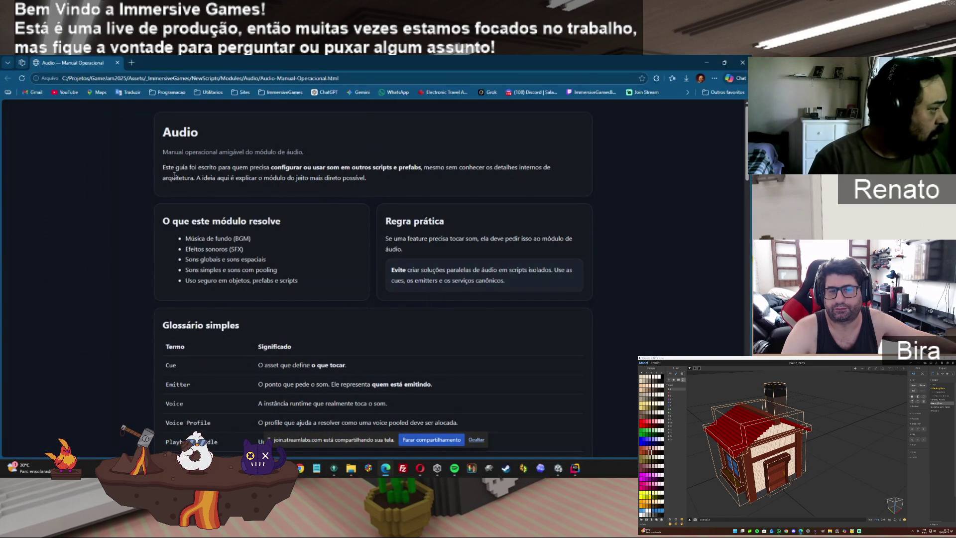
drag(172, 177, 361, 178)
mouse_move(186, 239)
mouse_down()
mouse_move(268, 237)
mouse_move(269, 271)
mouse_move(253, 259)
mouse_move(254, 271)
mouse_up()
click(254, 270)
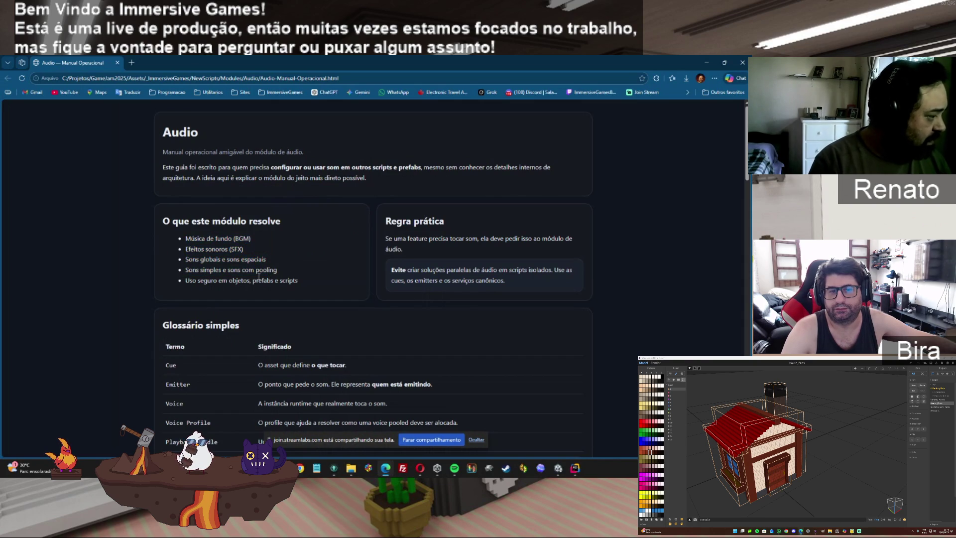
mouse_move(255, 272)
mouse_down()
mouse_move(274, 271)
mouse_move(226, 293)
mouse_move(197, 282)
mouse_move(330, 283)
mouse_up()
click(189, 283)
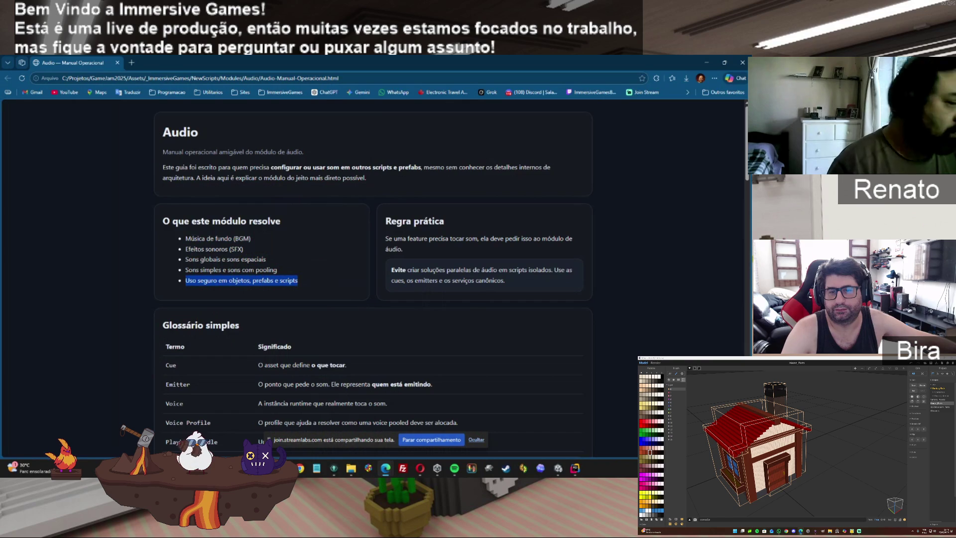
Read the Glossário simples terms Cue, Emitter and Voice Profile, continuing toward cue types.
scroll(45, 218, down, 3)
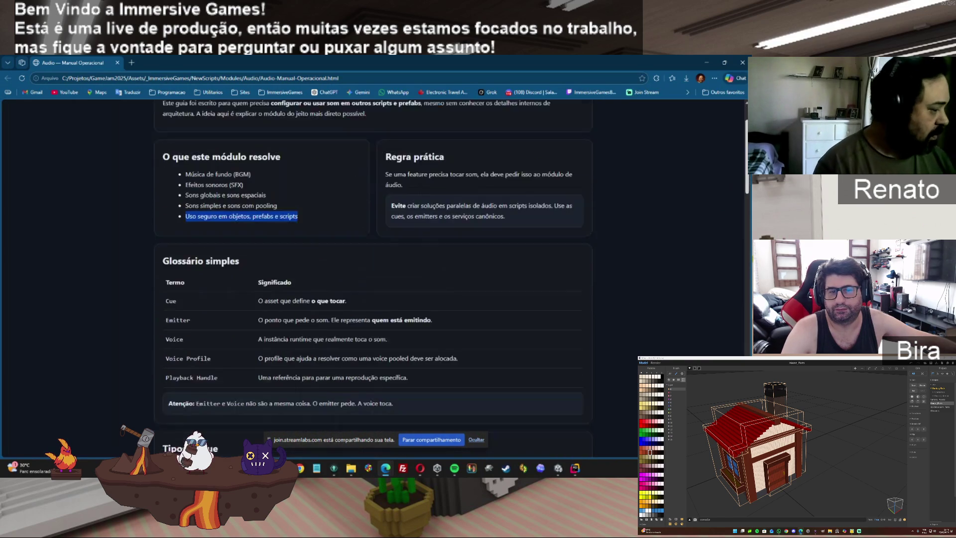
mouse_move(189, 228)
mouse_down()
mouse_move(167, 231)
mouse_move(172, 214)
mouse_move(165, 231)
mouse_up()
click(188, 230)
drag(167, 253, 192, 250)
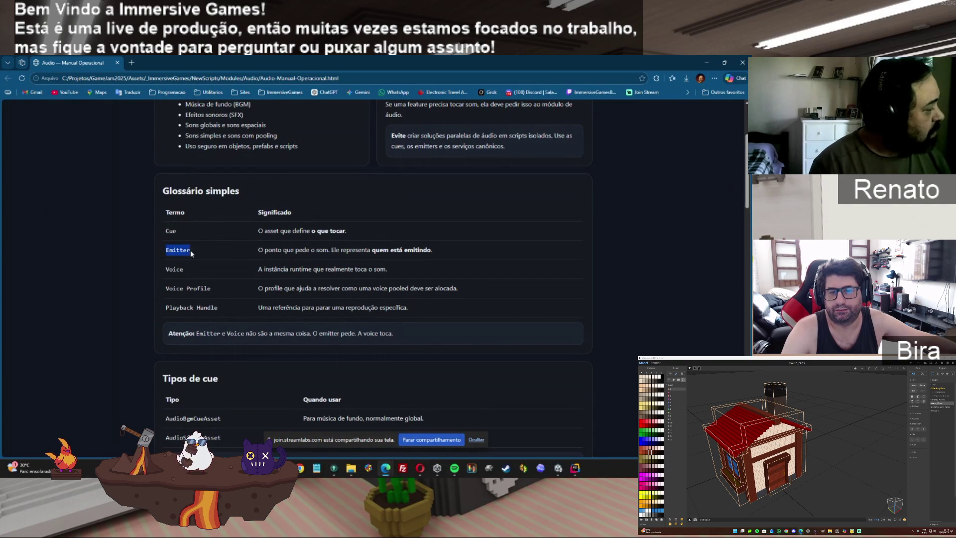
mouse_move(211, 288)
mouse_down()
mouse_move(172, 214)
mouse_move(177, 285)
mouse_move(226, 292)
mouse_move(207, 308)
mouse_move(169, 307)
mouse_up()
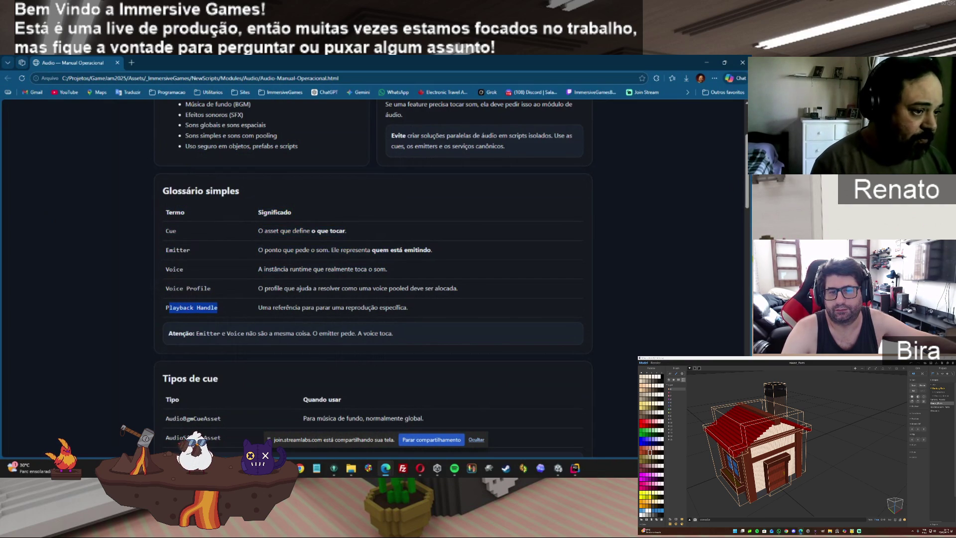
scroll(746, 213, down, 2)
drag(745, 213, 745, 237)
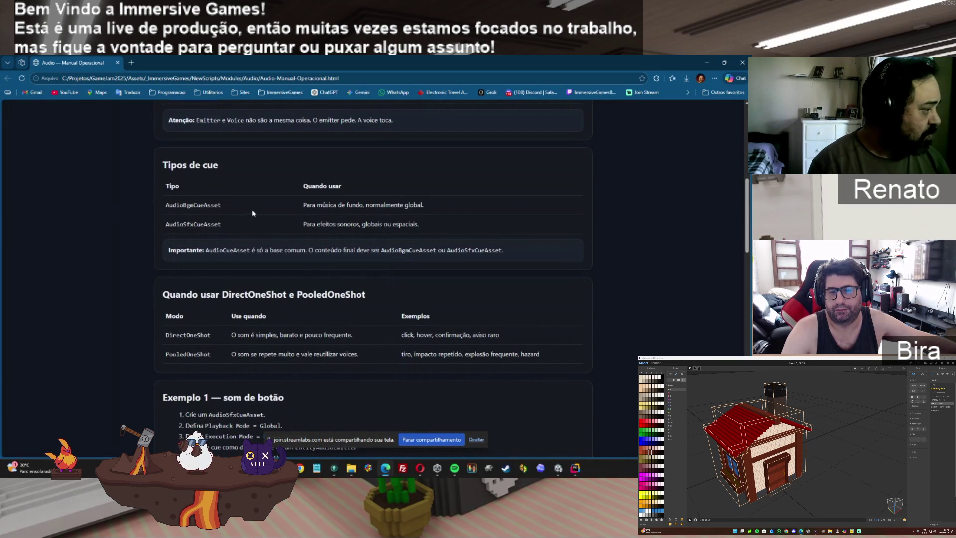
Review the Tipos de cue table, highlighting AudioBgmCueAsset, AudioSfxCueAsset and 'globais ou espaciais'.
double_click(205, 165)
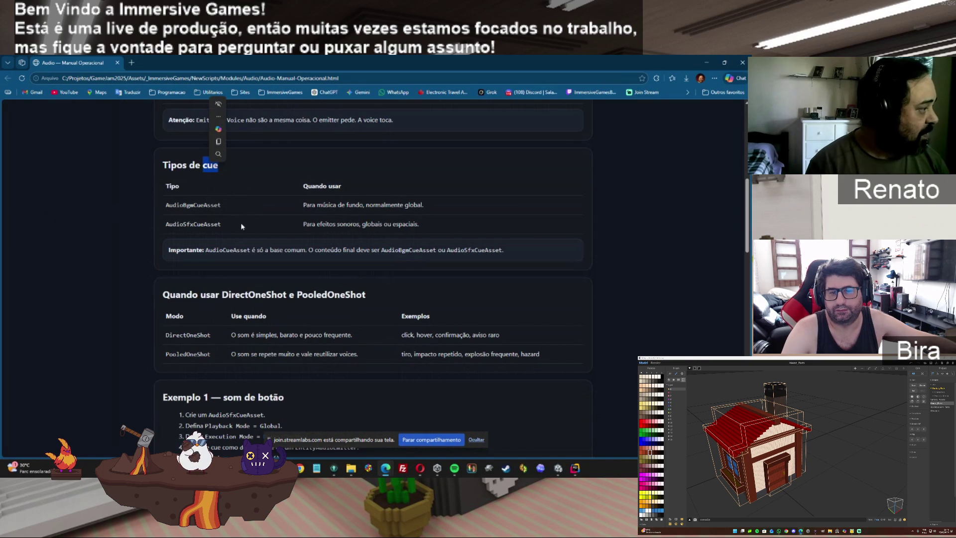
drag(229, 209, 154, 203)
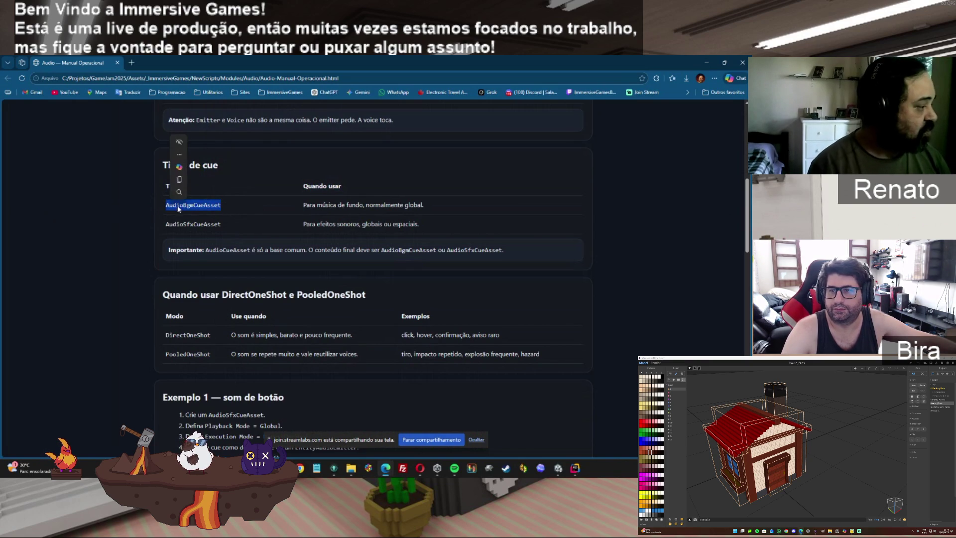
click(209, 206)
mouse_move(225, 206)
mouse_down()
mouse_move(172, 164)
mouse_move(155, 221)
mouse_move(237, 228)
mouse_up()
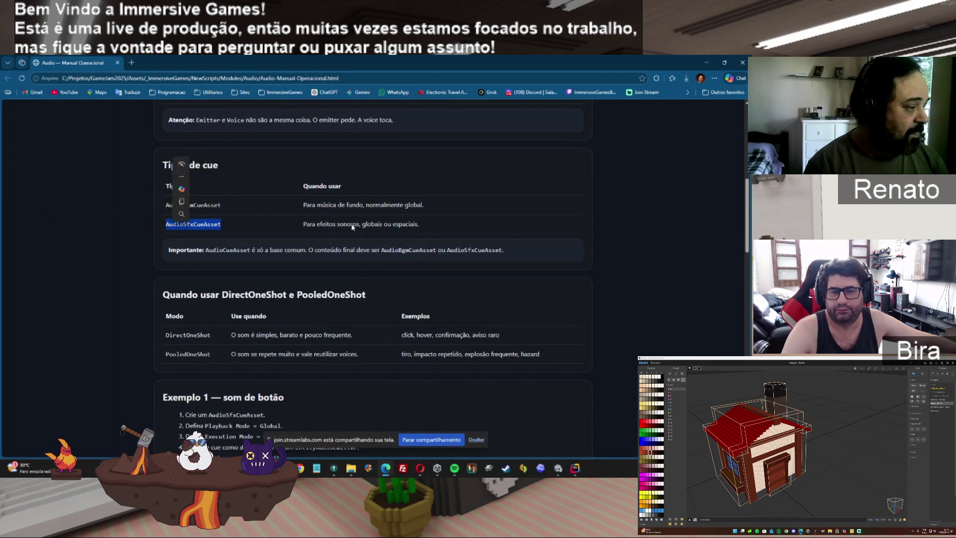
key(ctrl+c)
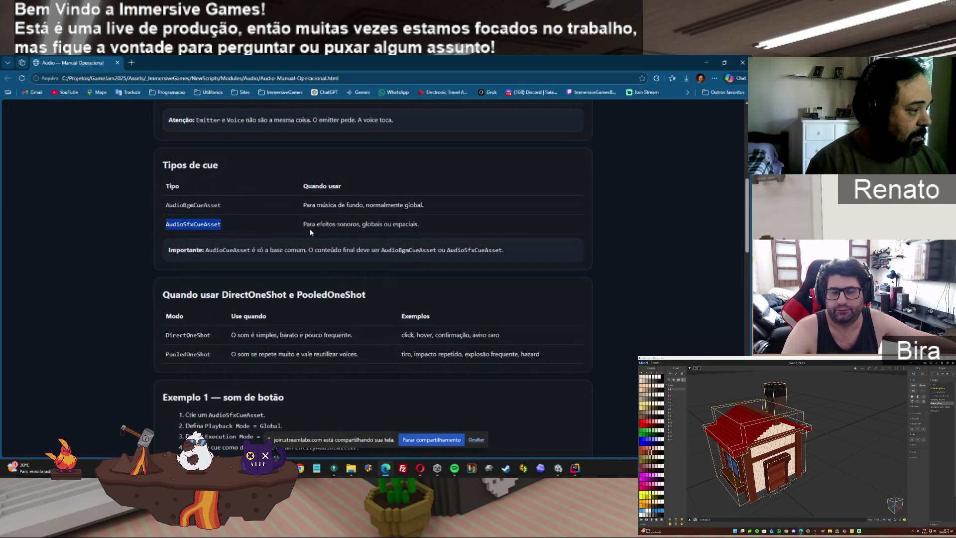
drag(362, 223, 491, 230)
key(ctrl+c)
mouse_move(233, 224)
mouse_down()
mouse_move(162, 224)
mouse_move(164, 160)
mouse_up()
click(170, 239)
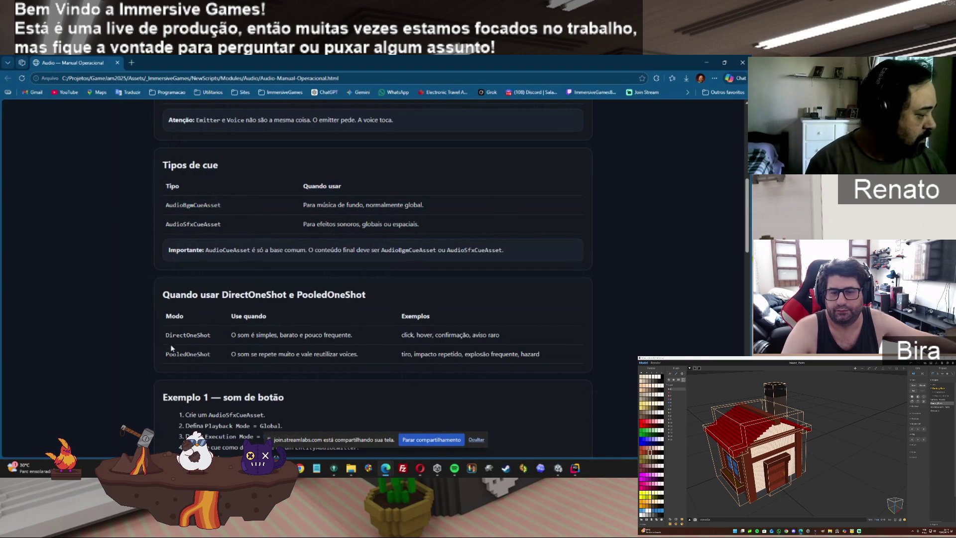
Check DirectOneShot and PooledOneShot, read on to Onde ler mais, then minimize Edge.
drag(164, 335, 211, 335)
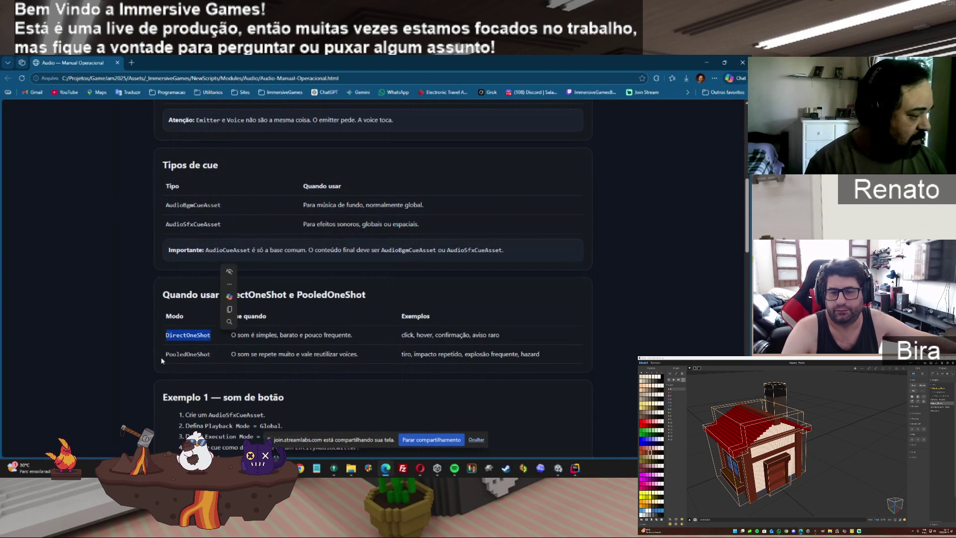
drag(164, 354, 211, 354)
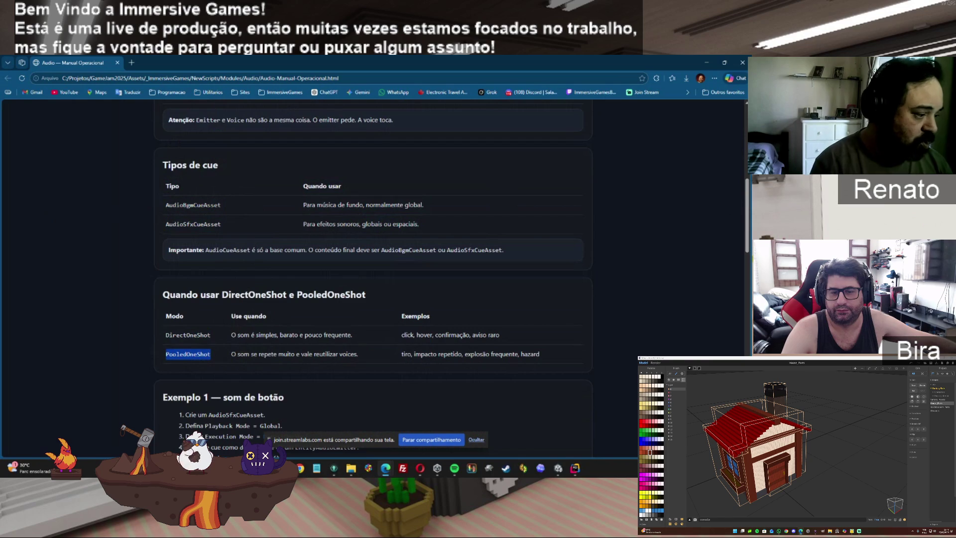
scroll(374, 279, down, 2)
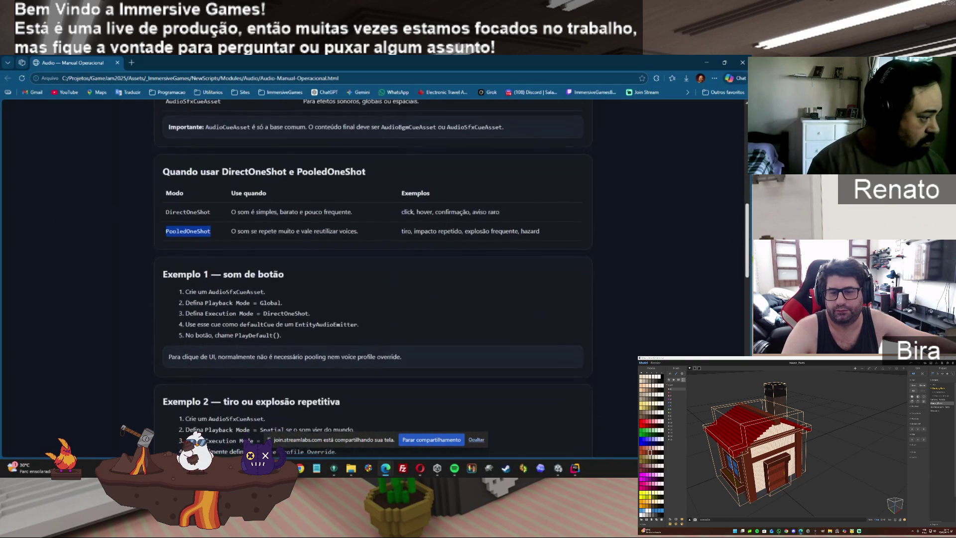
scroll(374, 279, down, 3)
scroll(374, 279, down, 2)
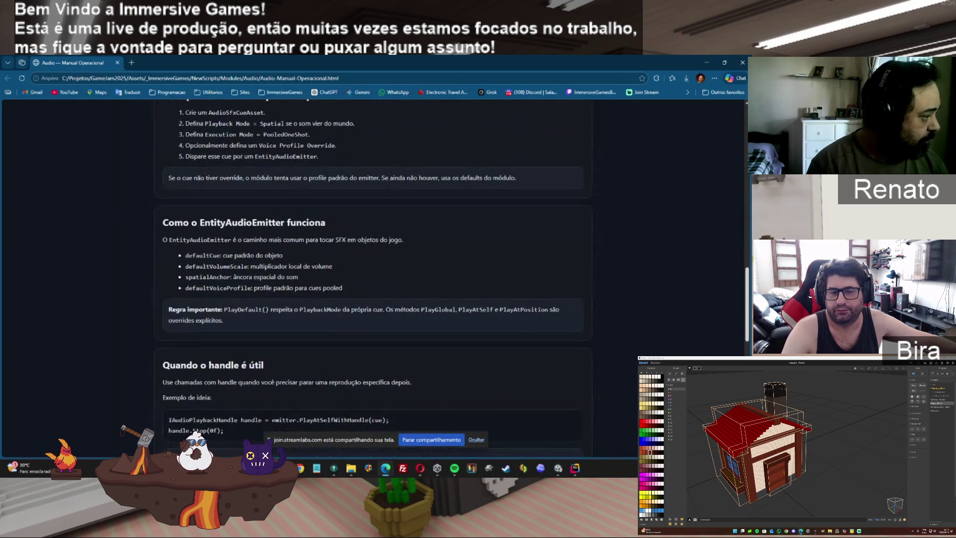
scroll(373, 279, down, 1)
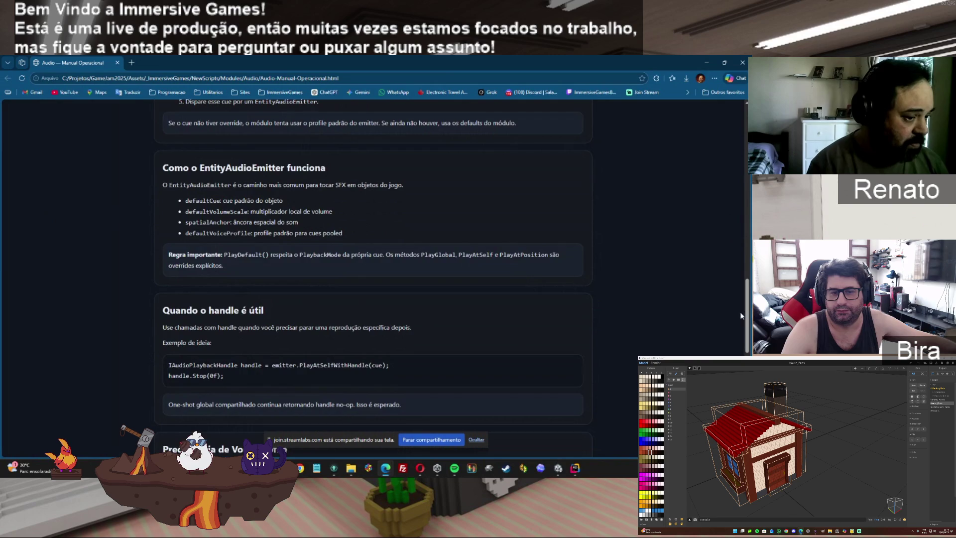
scroll(747, 350, down, 2)
scroll(747, 350, down, 4)
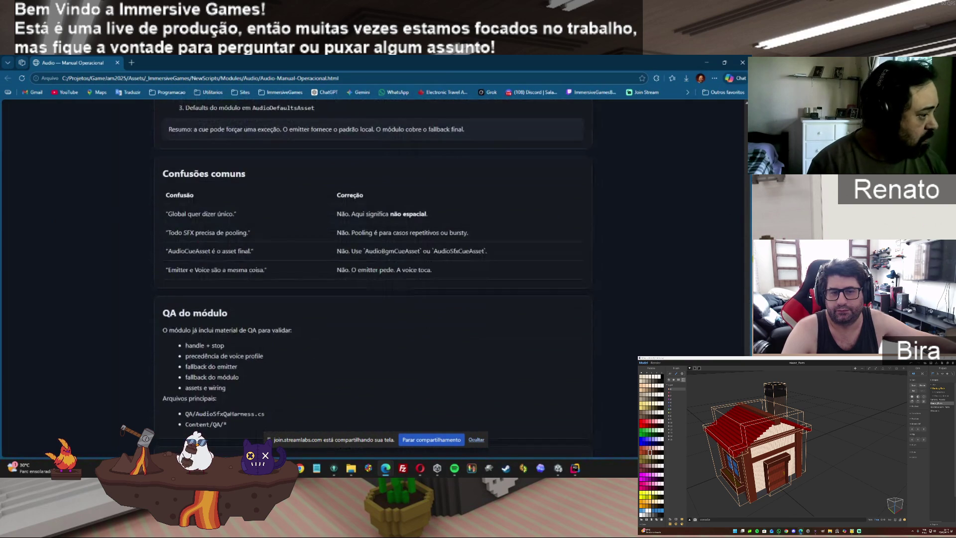
scroll(747, 350, down, 2)
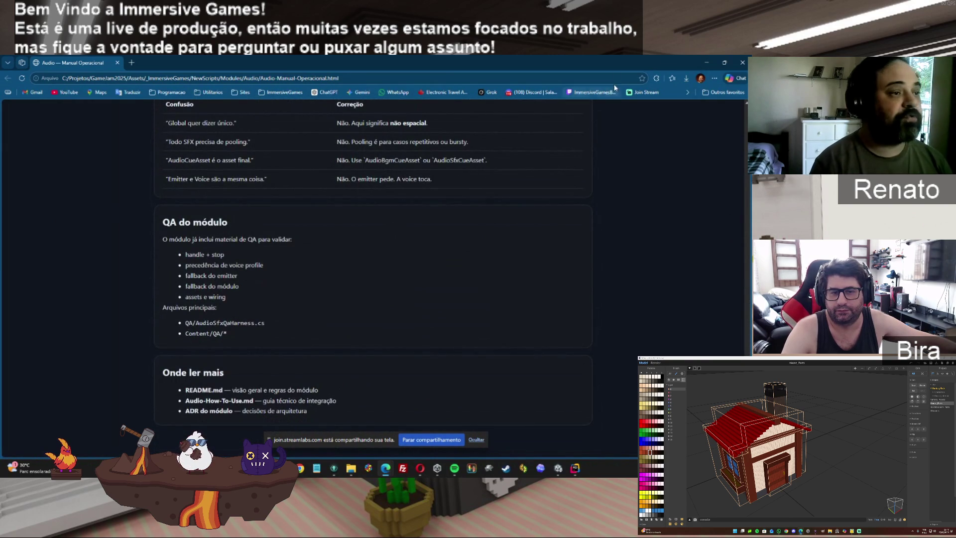
click(704, 60)
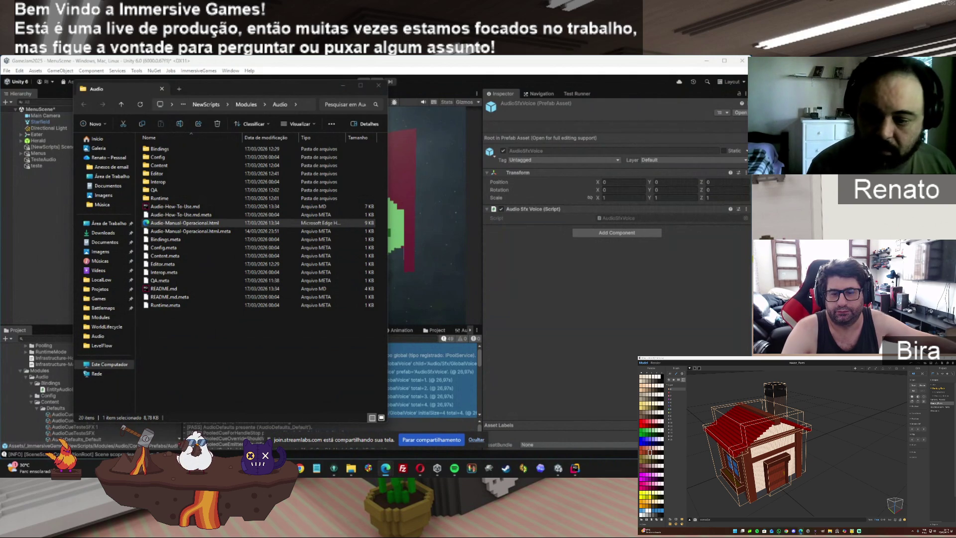
mouse_move(352, 468)
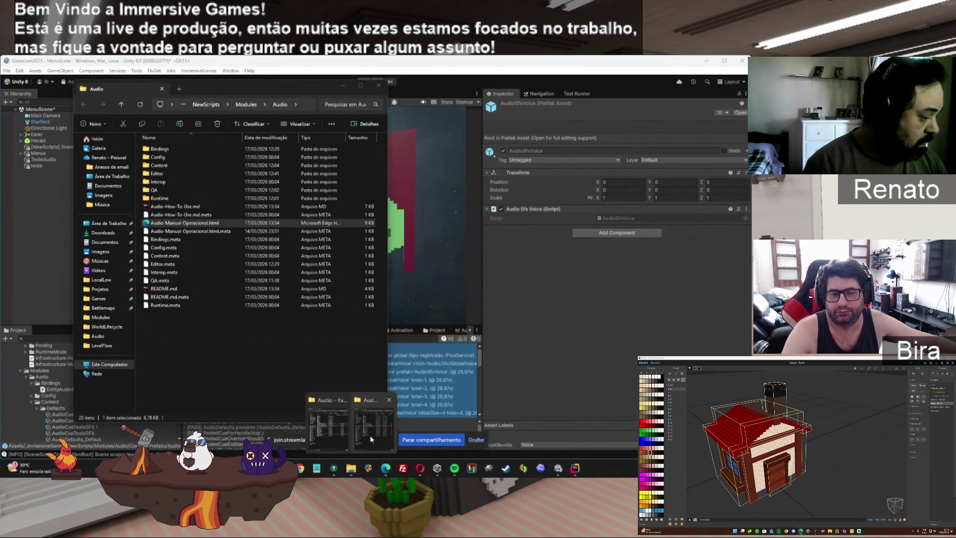
Raise the second Audio folder window and move Data de modificação right after Tipo.
click(370, 435)
click(327, 428)
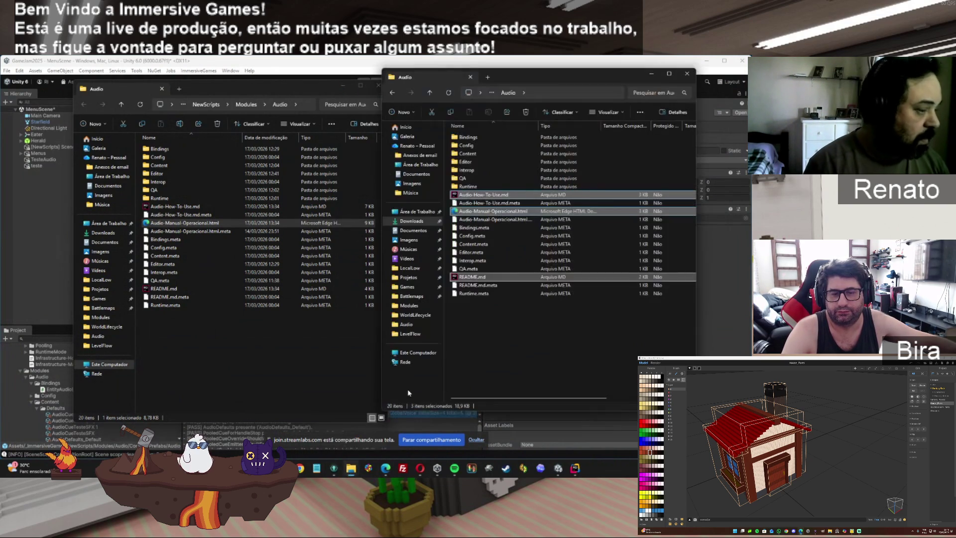
click(491, 345)
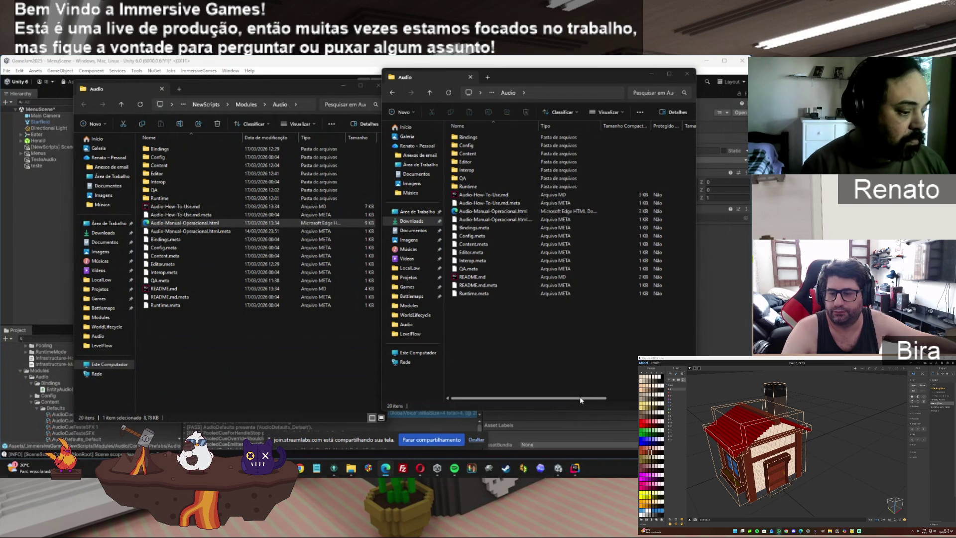
scroll(578, 399, right, 3)
drag(682, 126, 513, 127)
scroll(521, 391, left, 3)
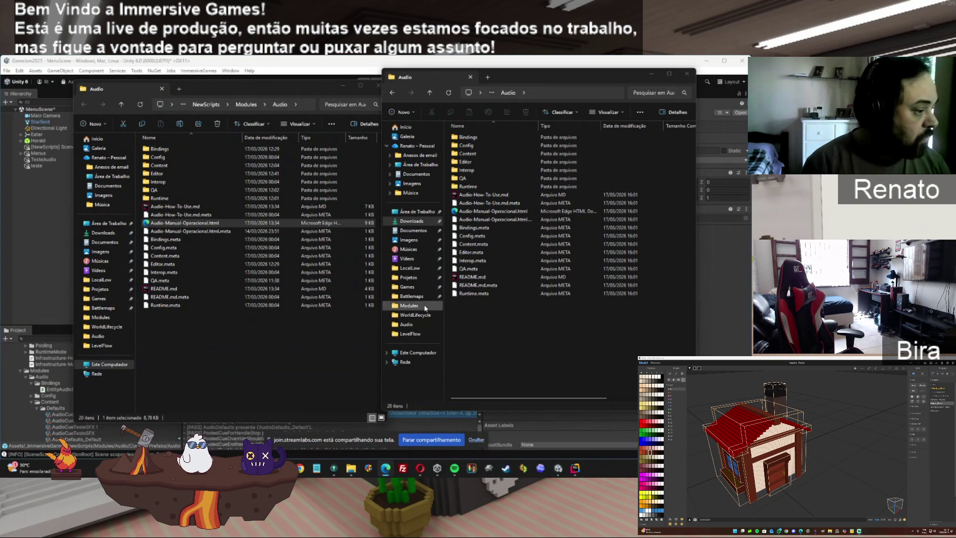
Select Audio-How-To-Use.md, scroll through its rendered preview, then switch to Unity.
click(484, 194)
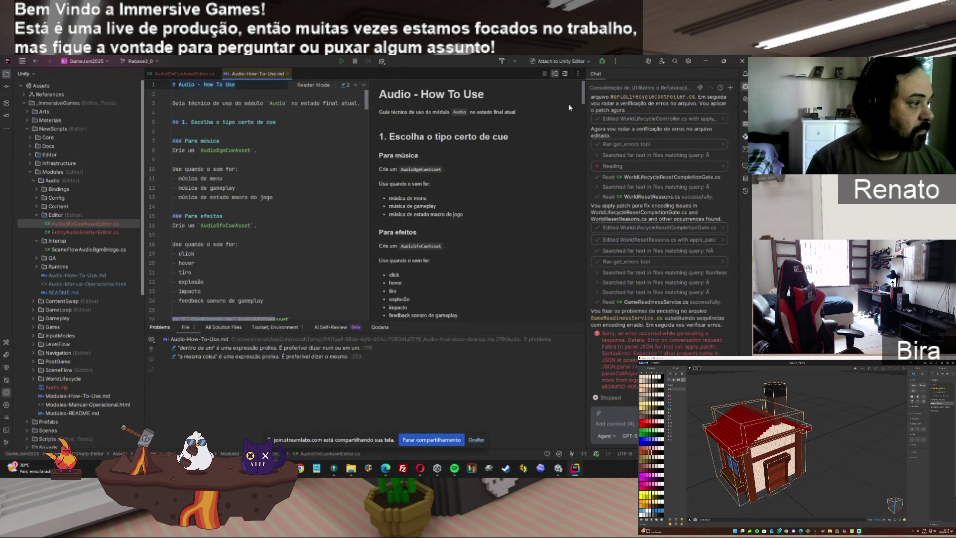
mouse_move(585, 101)
mouse_down()
mouse_move(597, 207)
mouse_move(584, 242)
mouse_move(587, 313)
mouse_up()
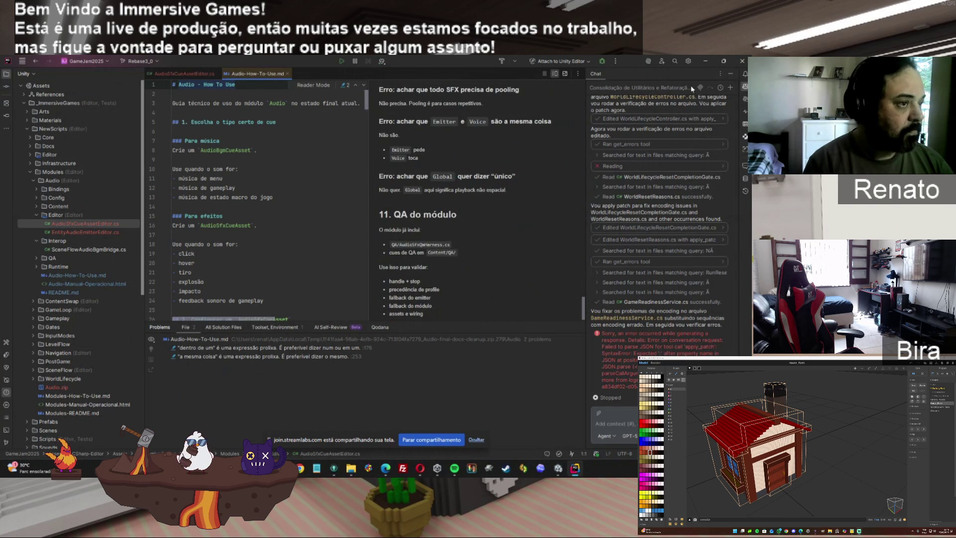
click(705, 61)
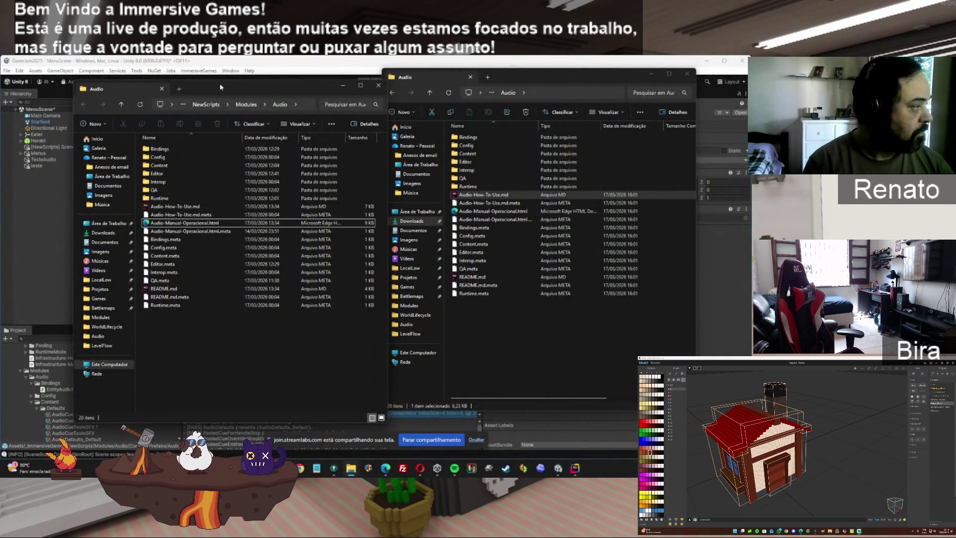
Inspect the TesteAudio and teste objects' audio emitter components, then return to Rider.
click(220, 80)
click(43, 160)
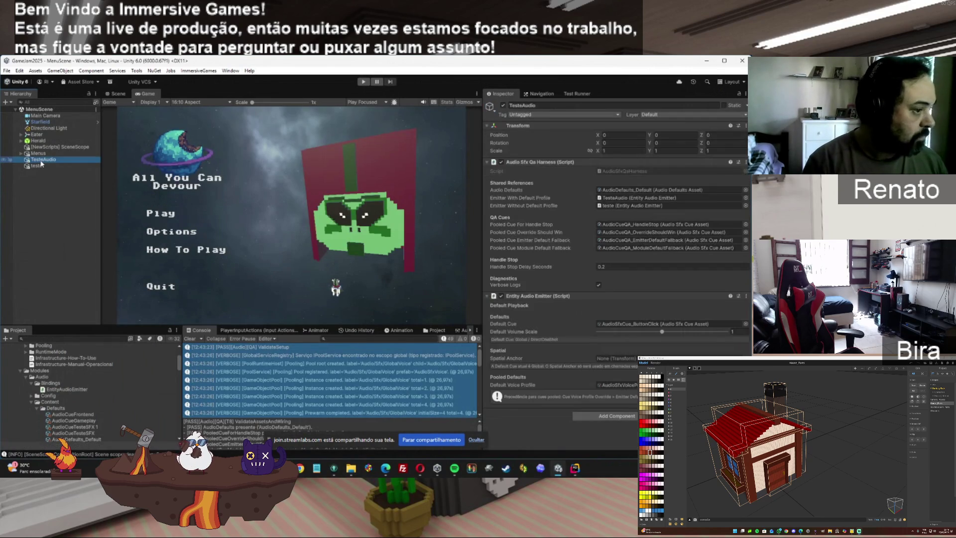
click(38, 166)
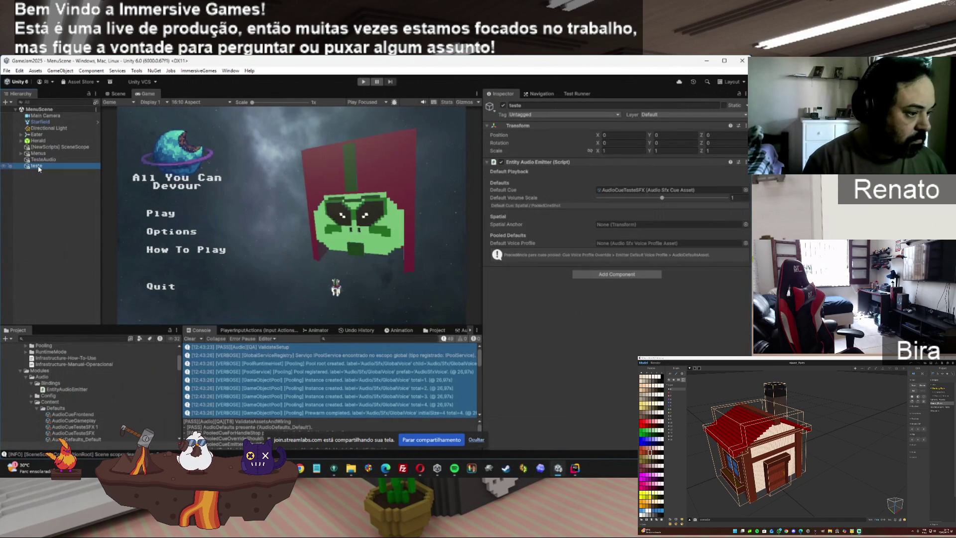
click(46, 205)
click(39, 168)
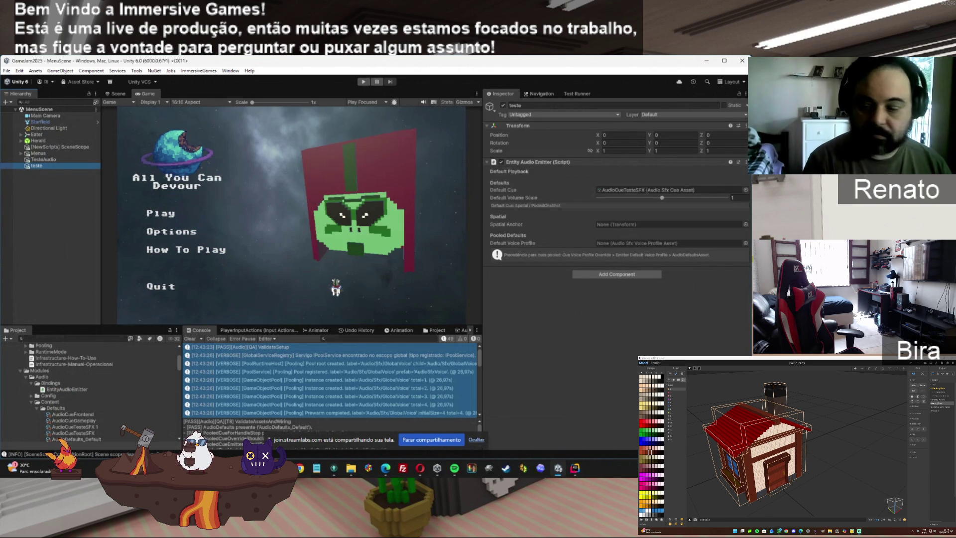
click(575, 468)
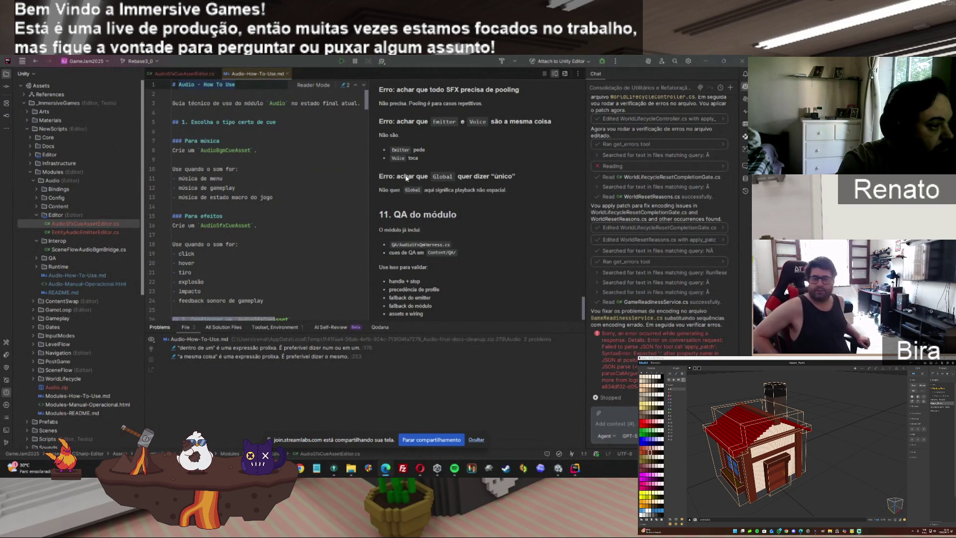
Scroll the Audio guide preview back up to section 5, then switch to GitKraken.
click(586, 315)
drag(586, 316, 576, 125)
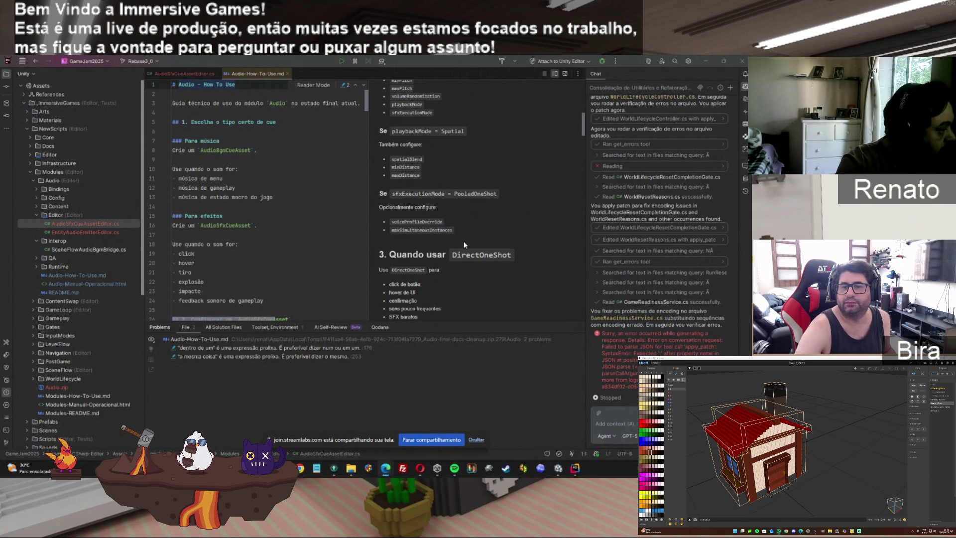
click(334, 468)
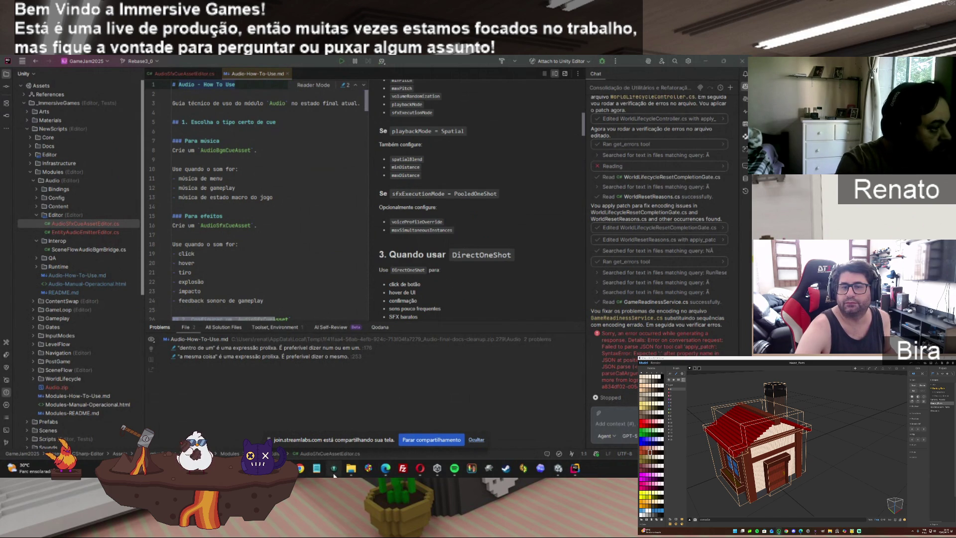
Stage all 14 changed files, amend the Audio Pool commit, and force-push it.
click(333, 124)
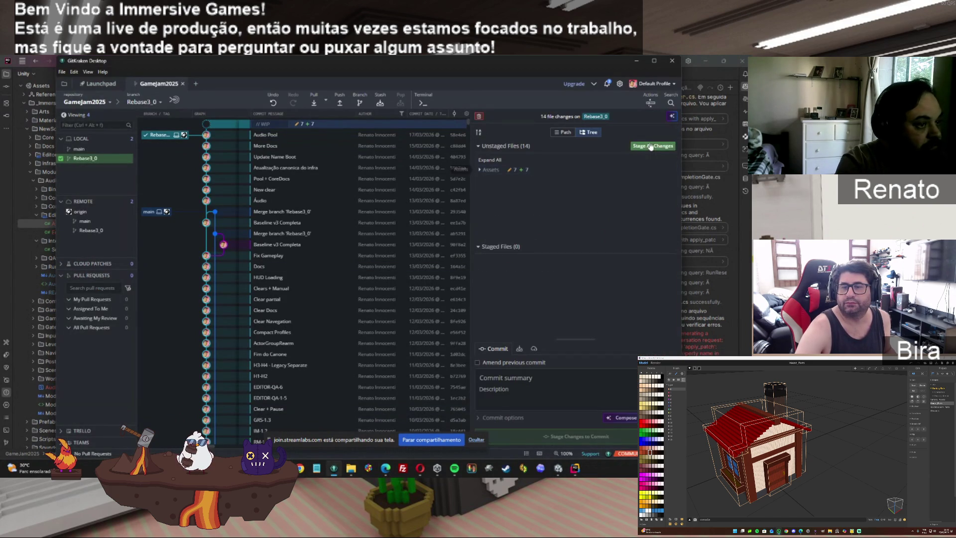
click(478, 363)
click(525, 437)
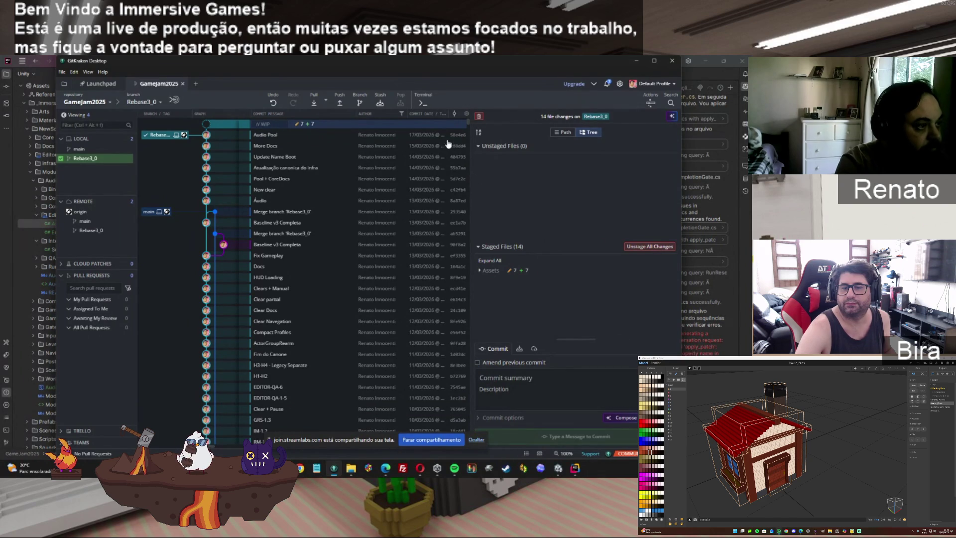
click(343, 99)
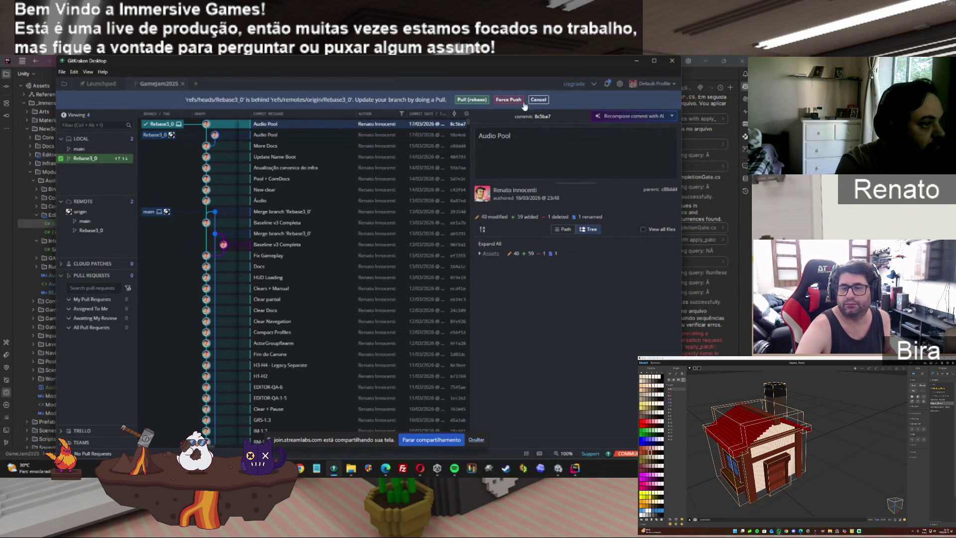
click(508, 102)
click(636, 60)
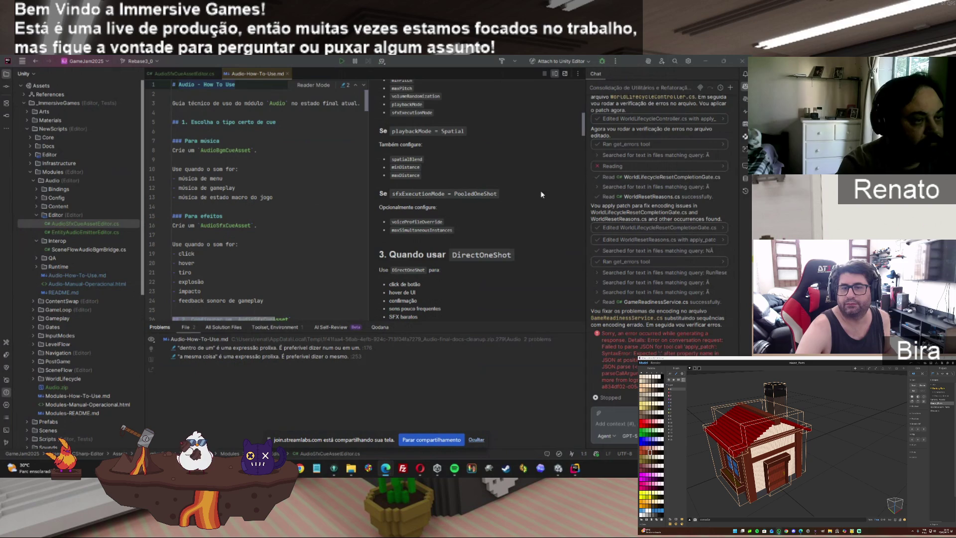
Replace "dentro de um" with "num" on line 176, clearing the file's read-only status.
click(731, 74)
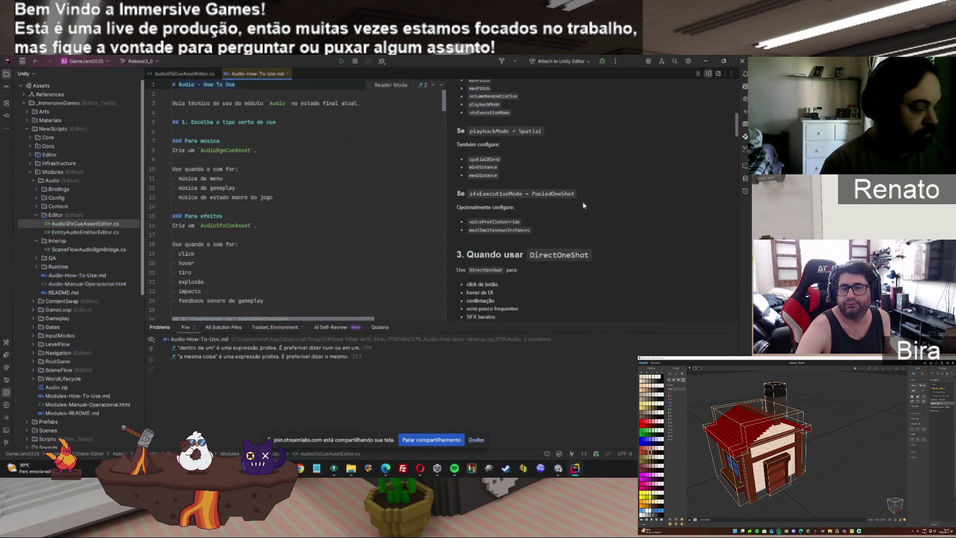
double_click(215, 347)
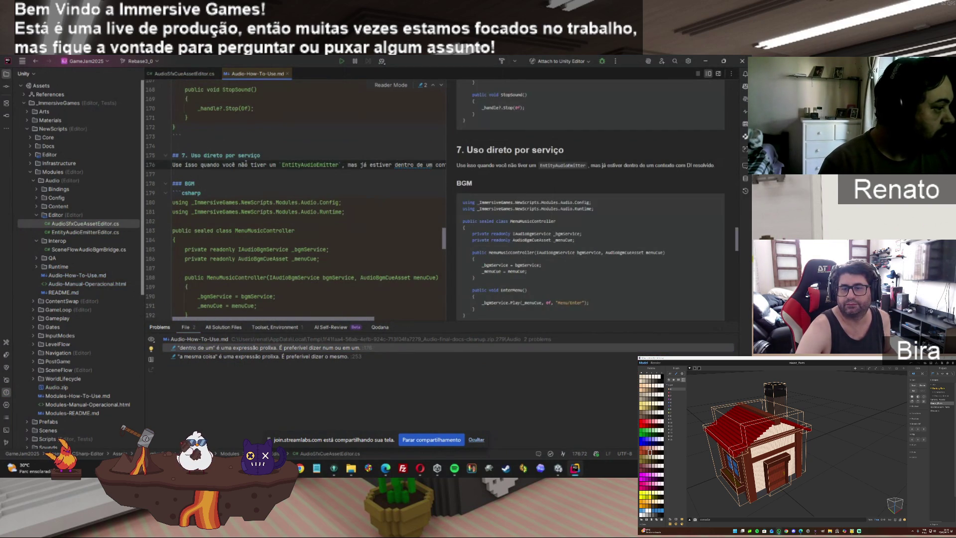
click(160, 164)
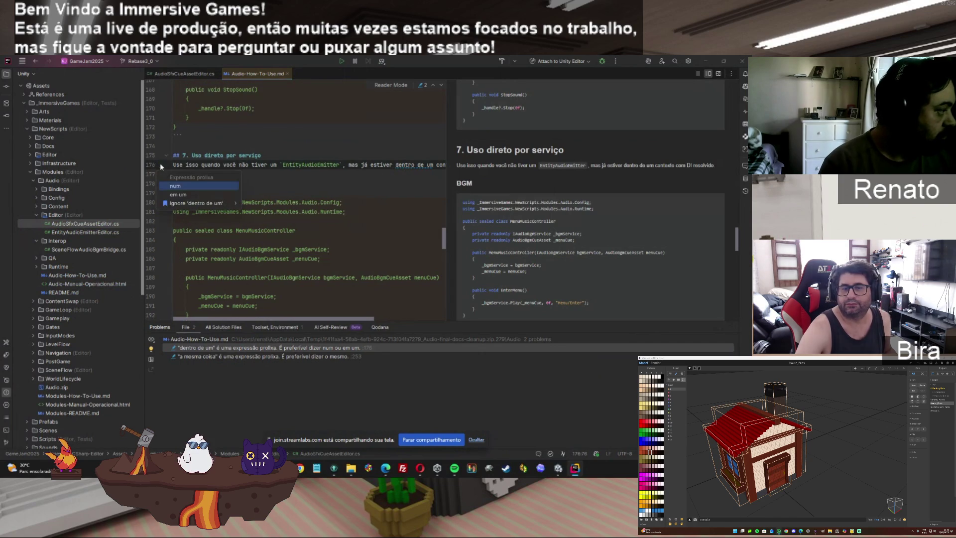
click(180, 187)
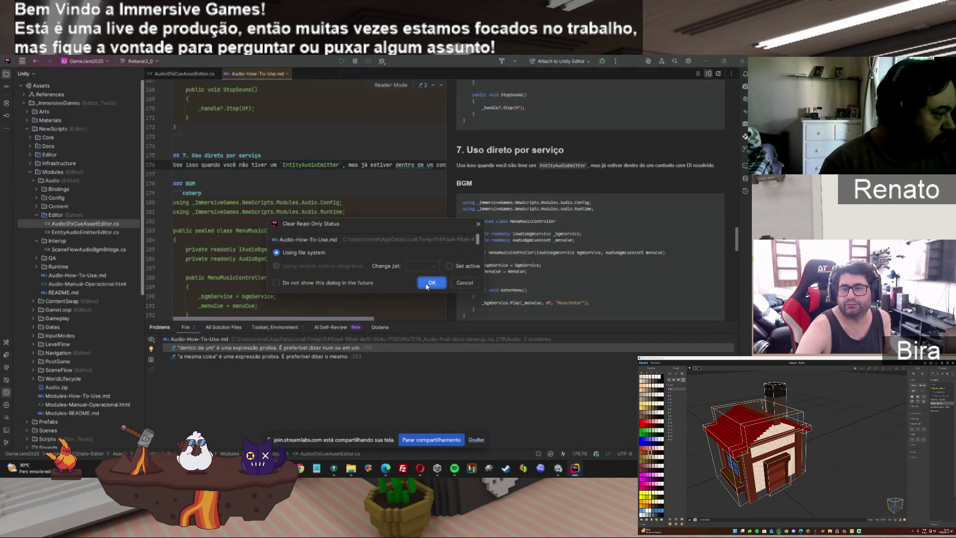
click(427, 283)
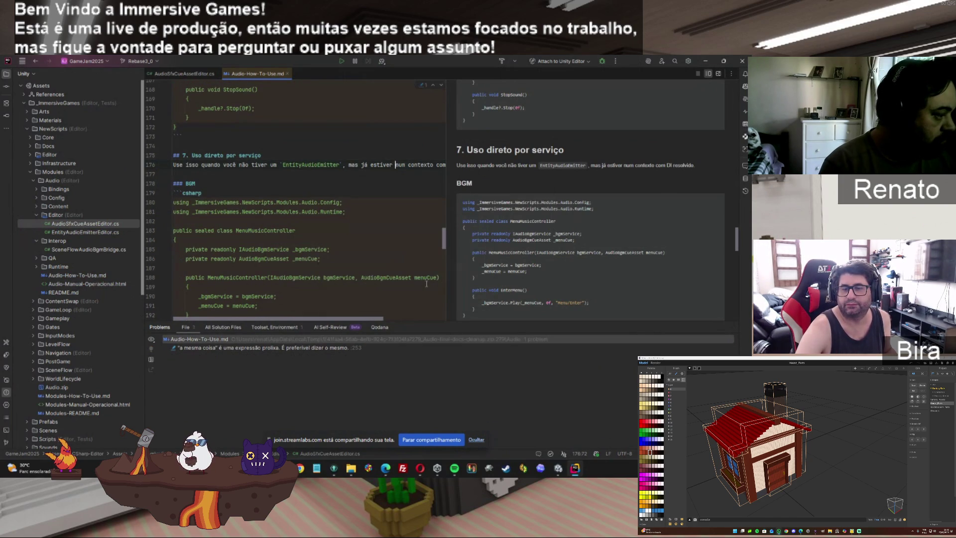
click(191, 349)
Replace "a mesma coisa" with "o mesmo" on line 253, then open the Audio README.
double_click(191, 349)
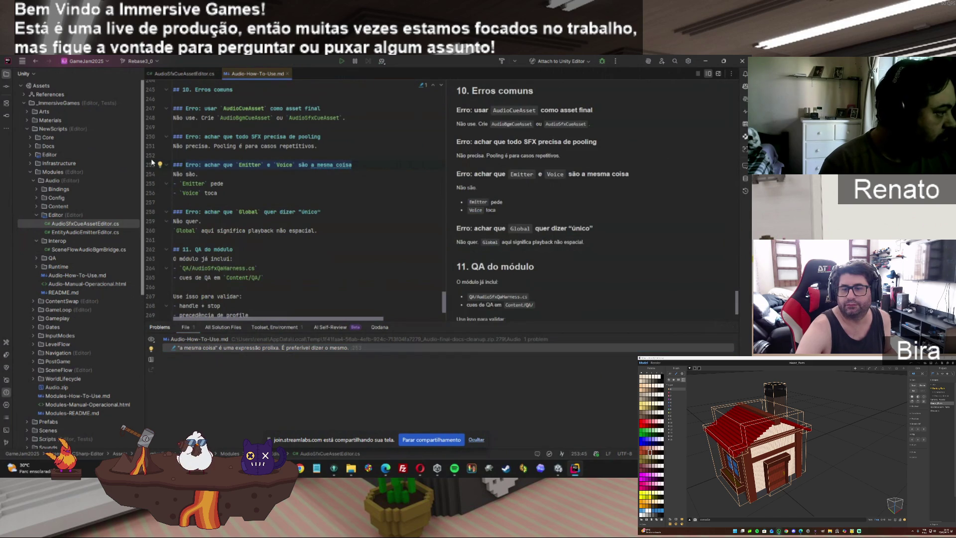
click(160, 165)
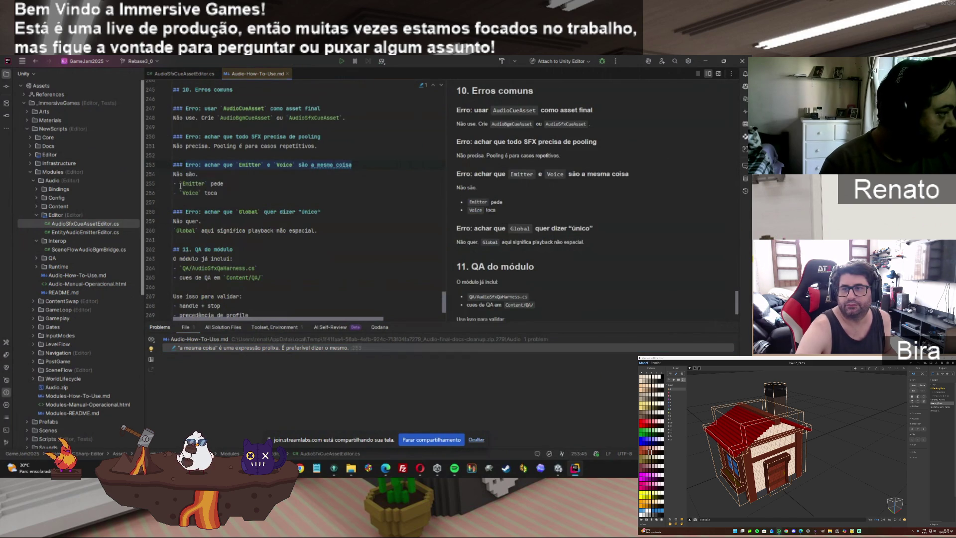
click(200, 179)
key(Down)
key(Down)
key(Down)
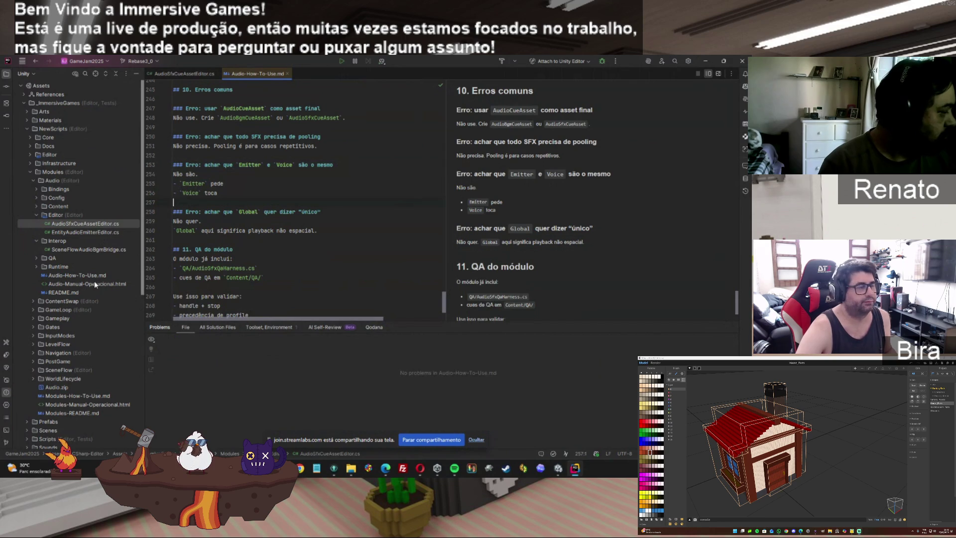
double_click(68, 293)
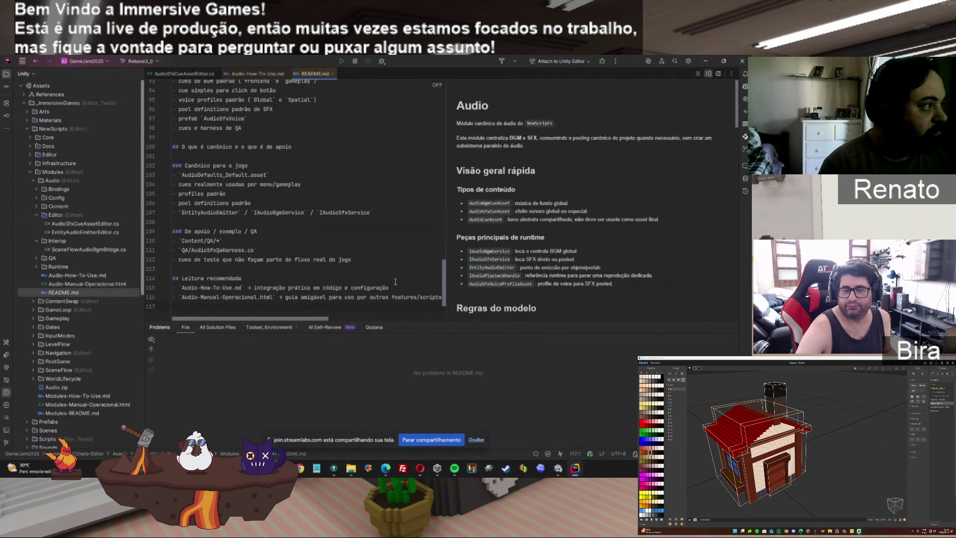
Set Markdown code analysis to All Problems.
mouse_move(438, 85)
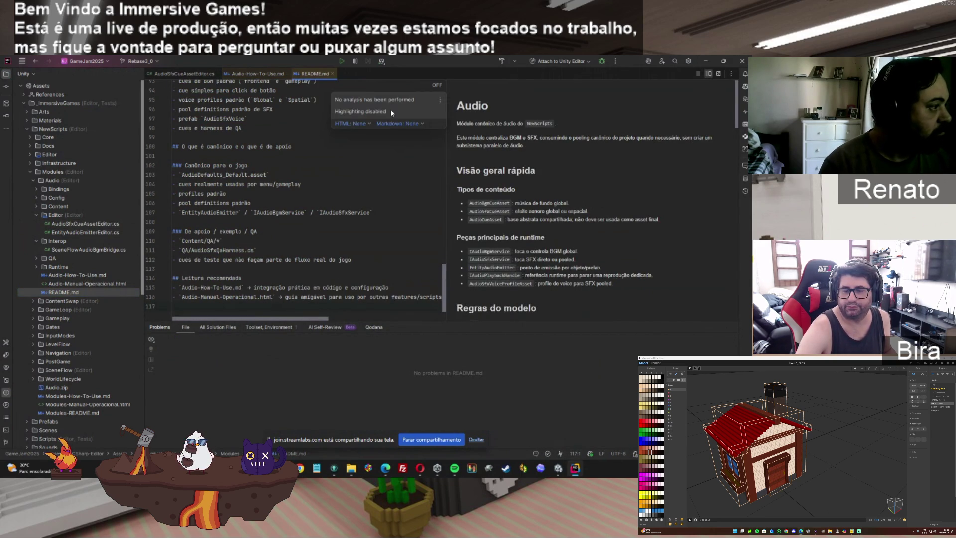
click(352, 123)
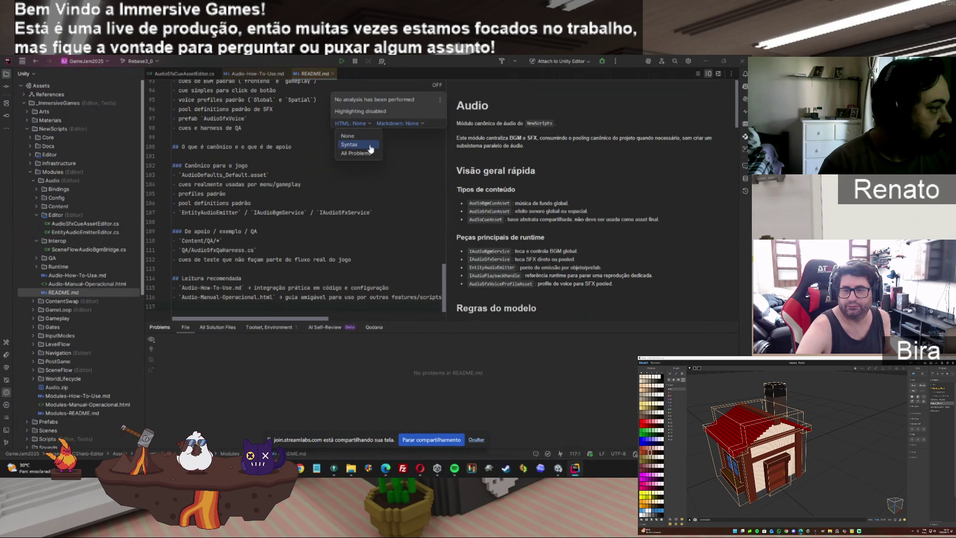
click(398, 123)
click(397, 153)
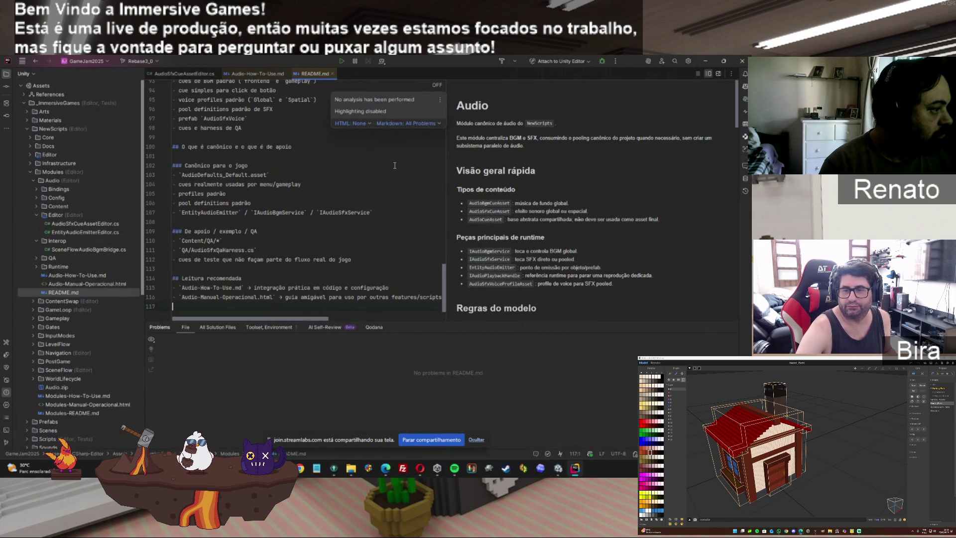
click(403, 185)
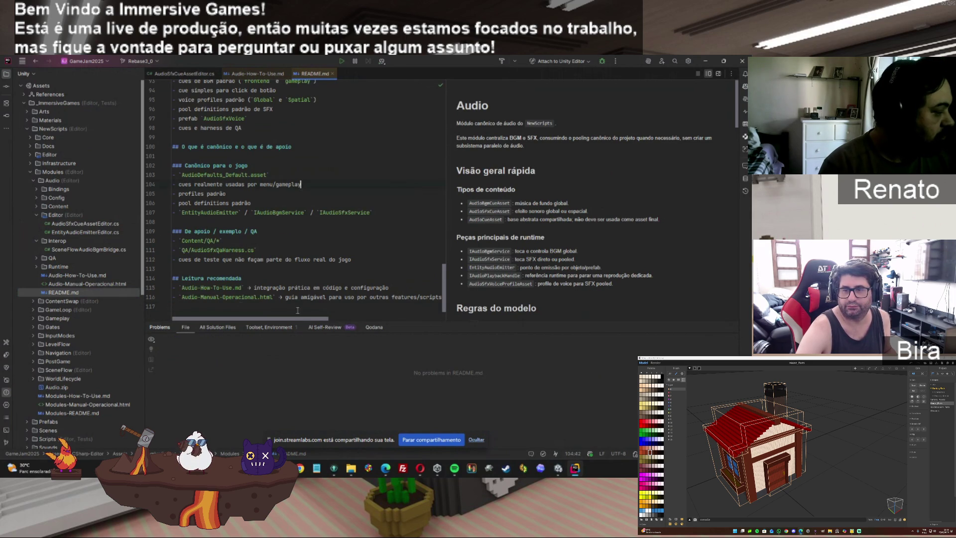
Open Audio-Manual-Operacional.html with a live preview and scroll to the Onde ler mais card.
click(66, 283)
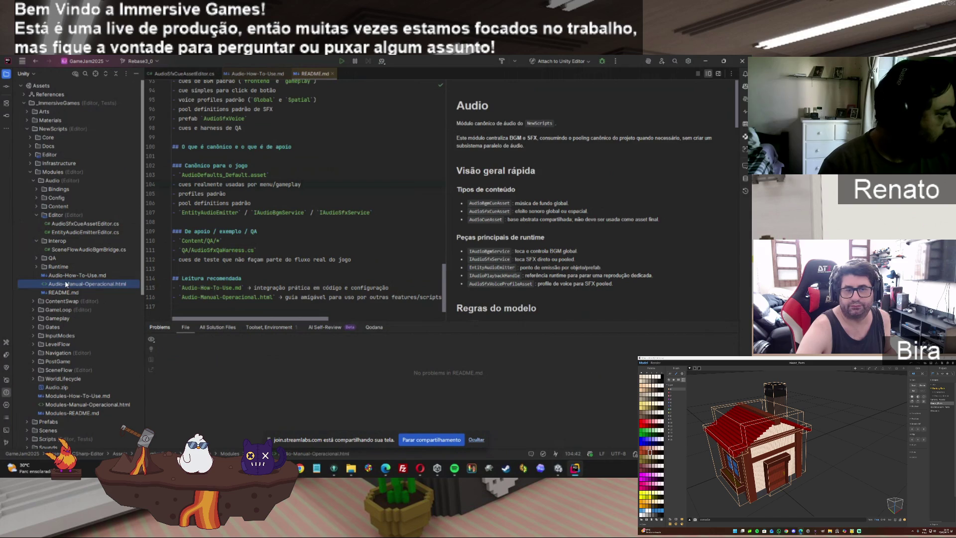
double_click(82, 285)
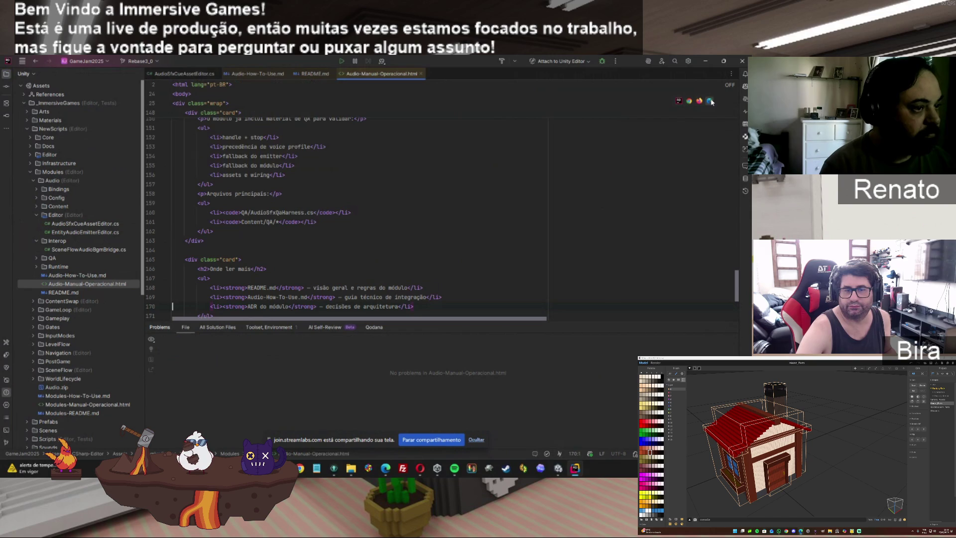
click(699, 101)
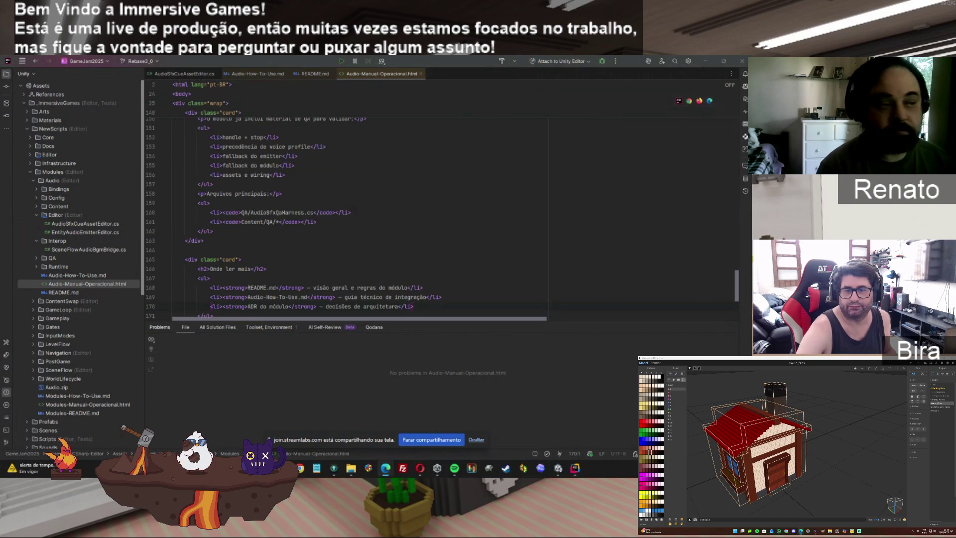
click(678, 101)
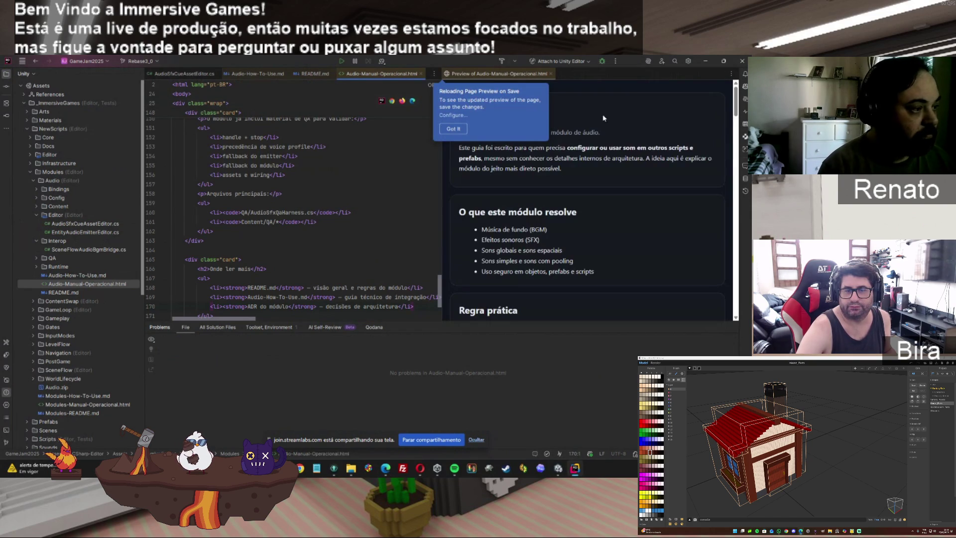
click(453, 128)
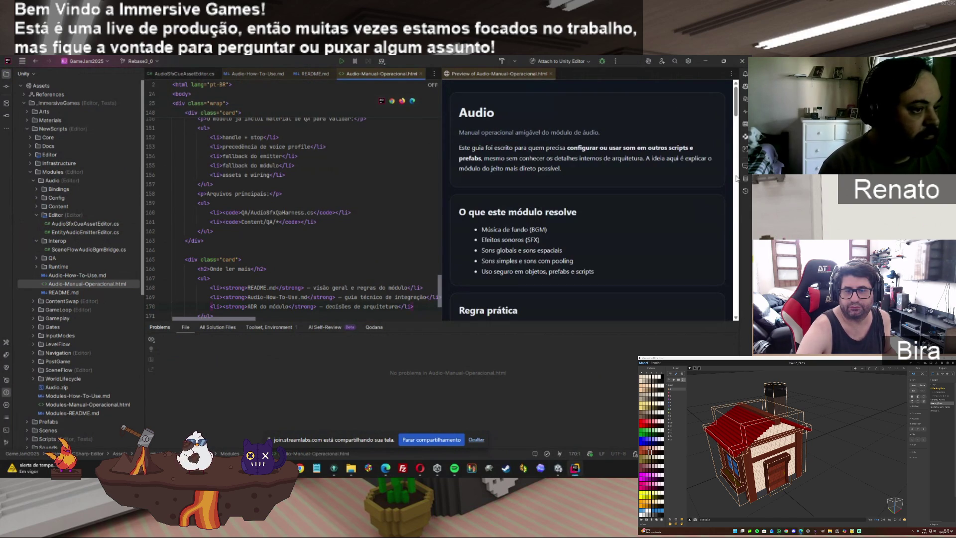
scroll(736, 130, down, 5)
scroll(740, 231, down, 10)
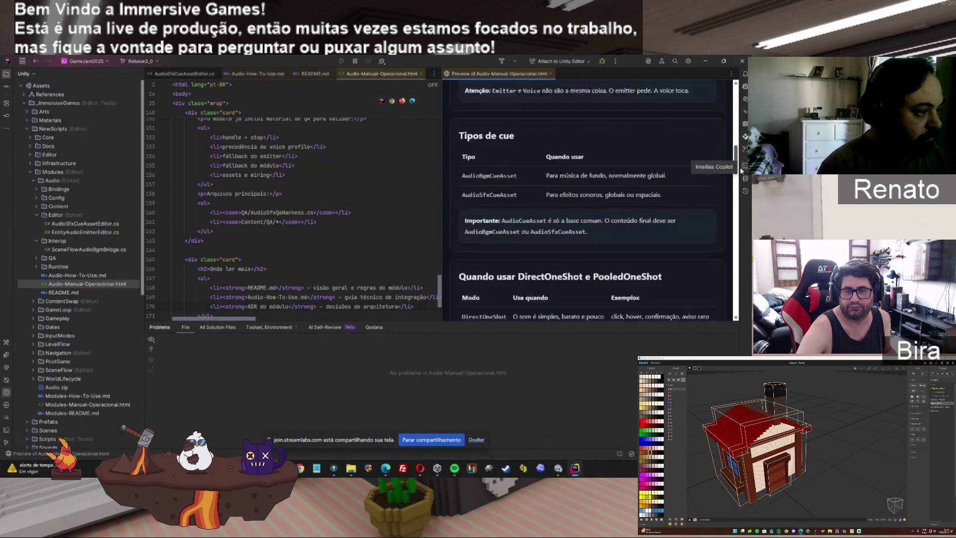
scroll(740, 231, down, 8)
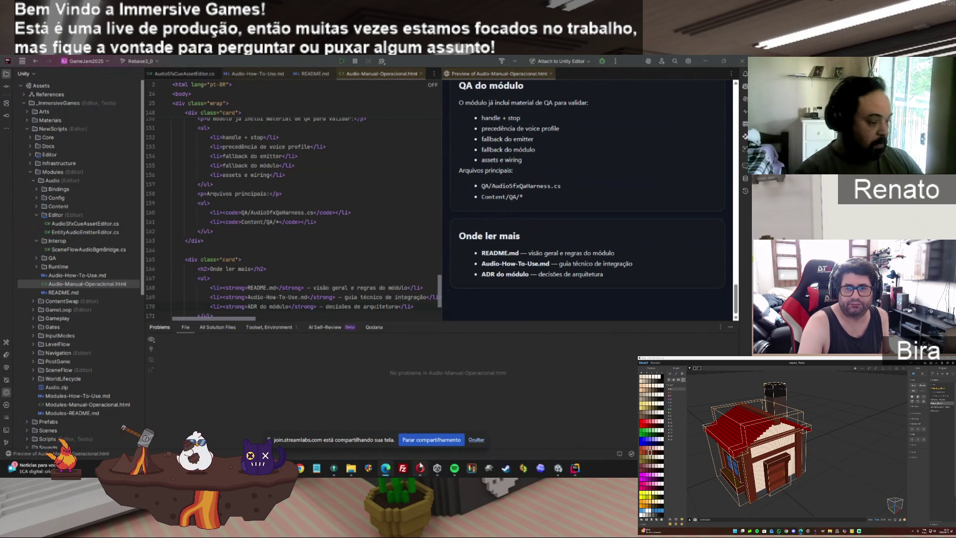
Bring the second Audio module folder window to the front in File Explorer.
mouse_move(351, 468)
click(376, 415)
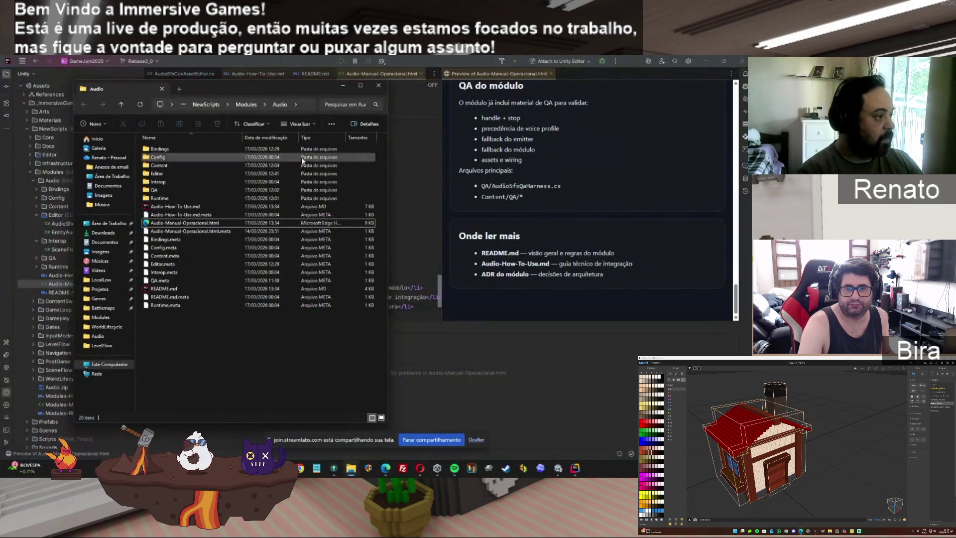
click(351, 468)
click(337, 444)
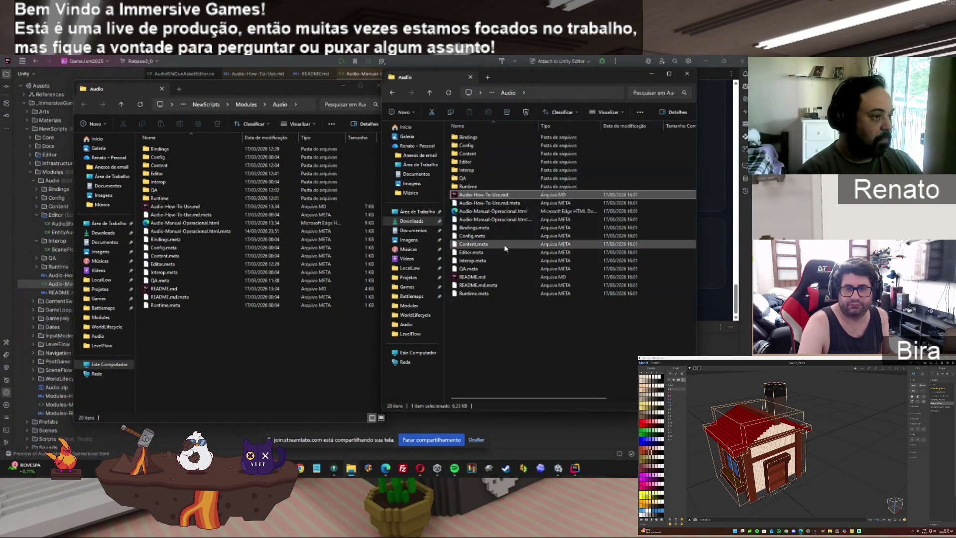
Go up two levels to Downloads, delete Audio-final-docs-cleanup.zip, and bring the Audio and Downloads windows forward.
click(426, 93)
click(426, 94)
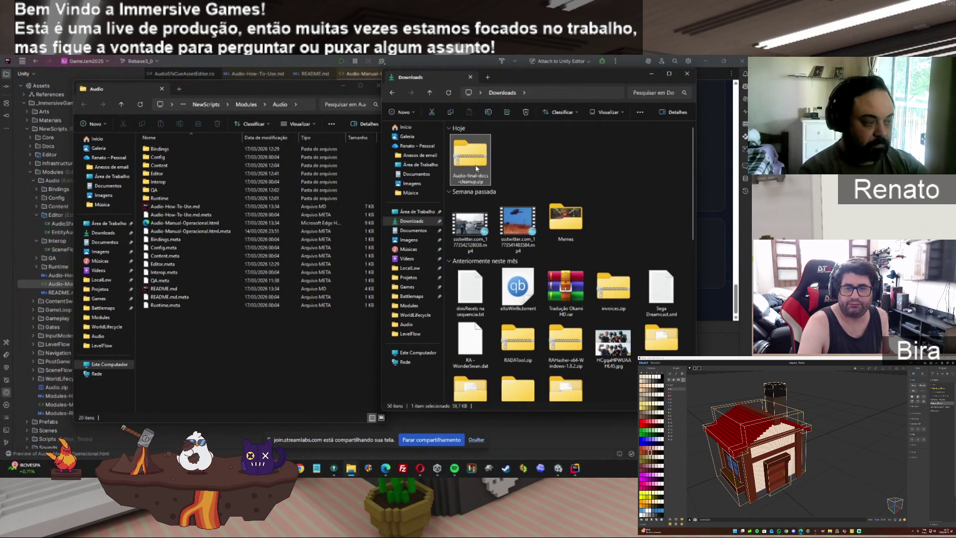
key(Delete)
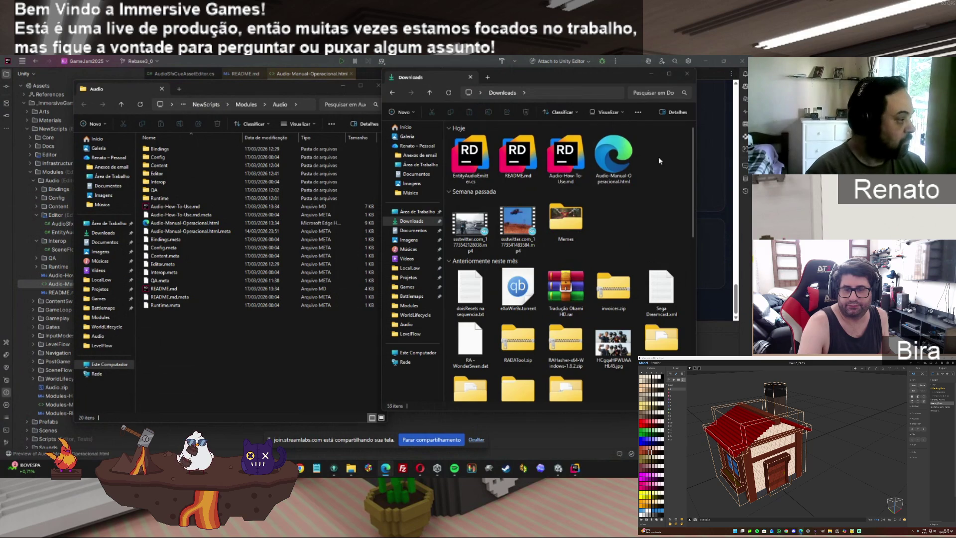
click(324, 346)
click(615, 231)
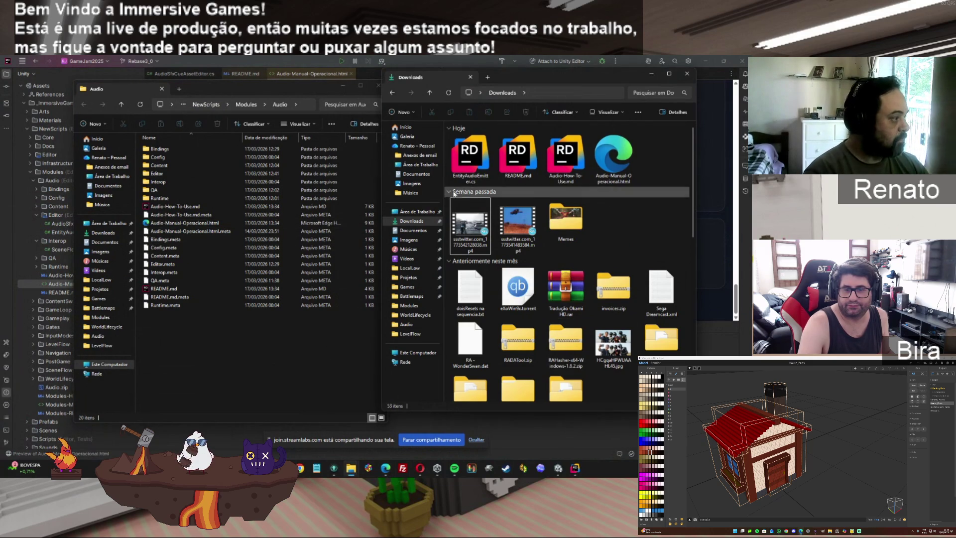
Replace README.md, Audio-How-To-Use.md and Audio-Manual-Operacional.html in the Audio folder with the Downloads copies.
click(518, 157)
ctrl+click(565, 157)
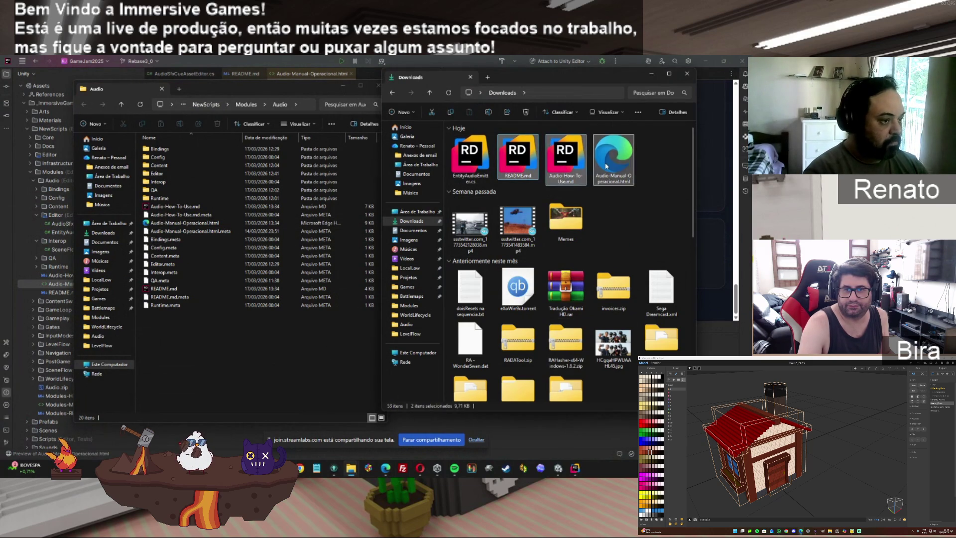
ctrl+click(606, 166)
drag(607, 166, 287, 333)
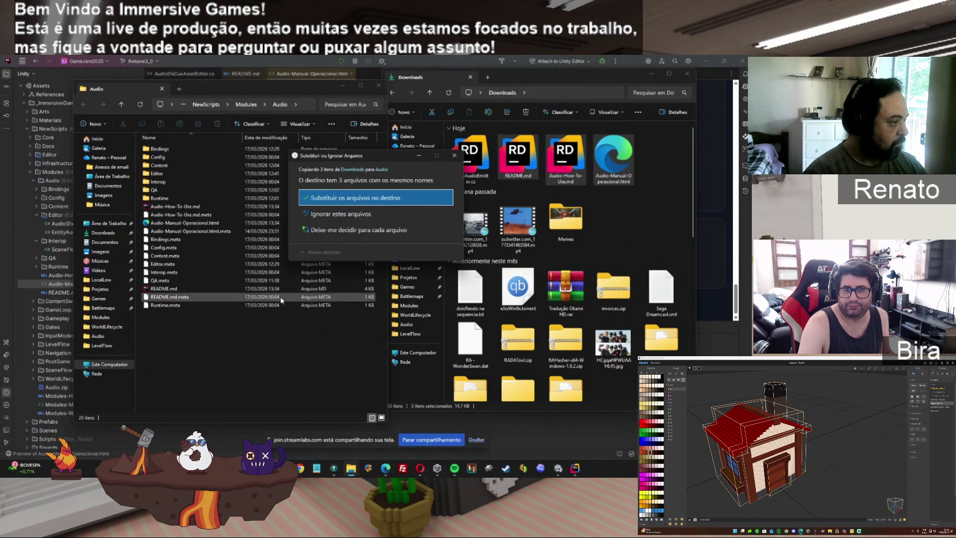
click(359, 198)
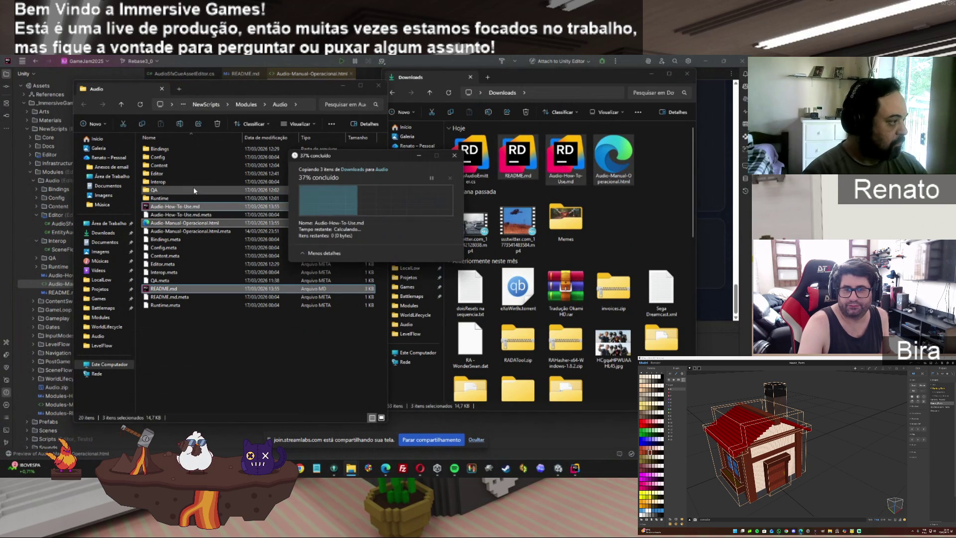
Overwrite EntityAudioEmitter.cs in the Bindings folder with the Downloads version.
double_click(162, 150)
click(468, 162)
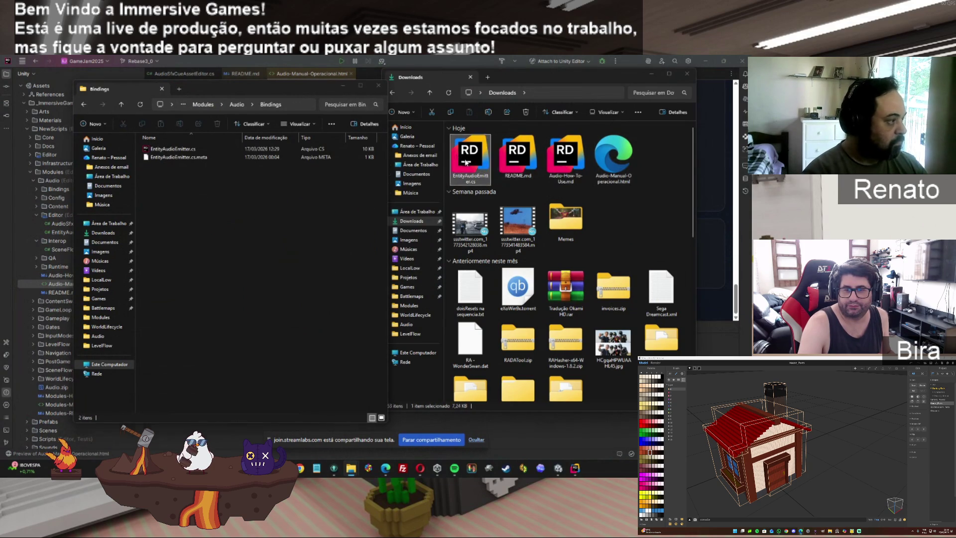
drag(467, 162, 225, 202)
click(358, 202)
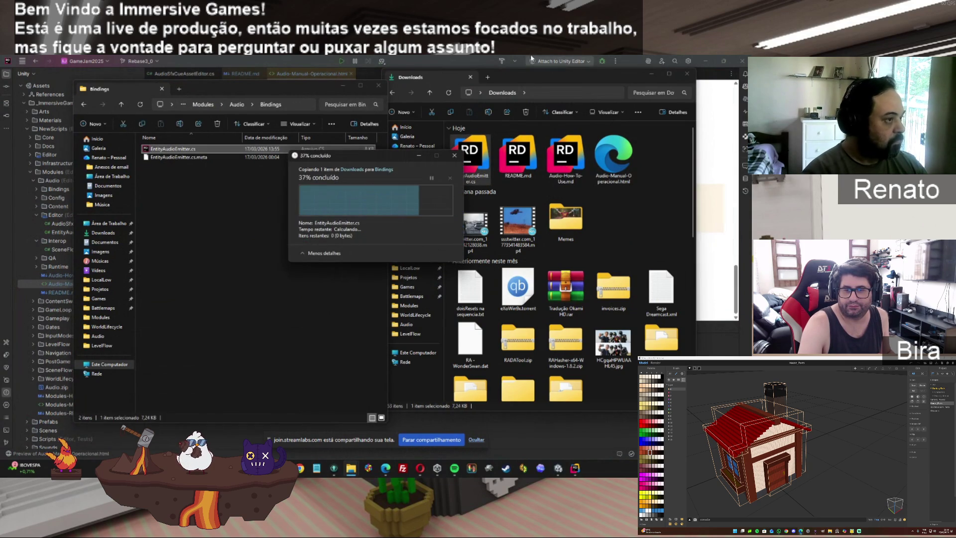
click(737, 266)
drag(739, 266, 732, 89)
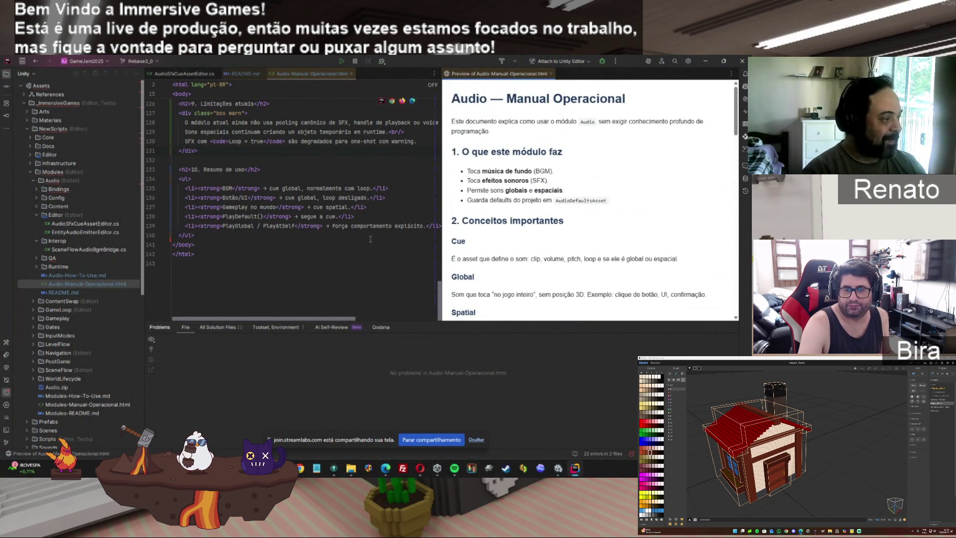
mouse_move(735, 124)
mouse_down()
mouse_move(732, 299)
mouse_move(736, 90)
mouse_up()
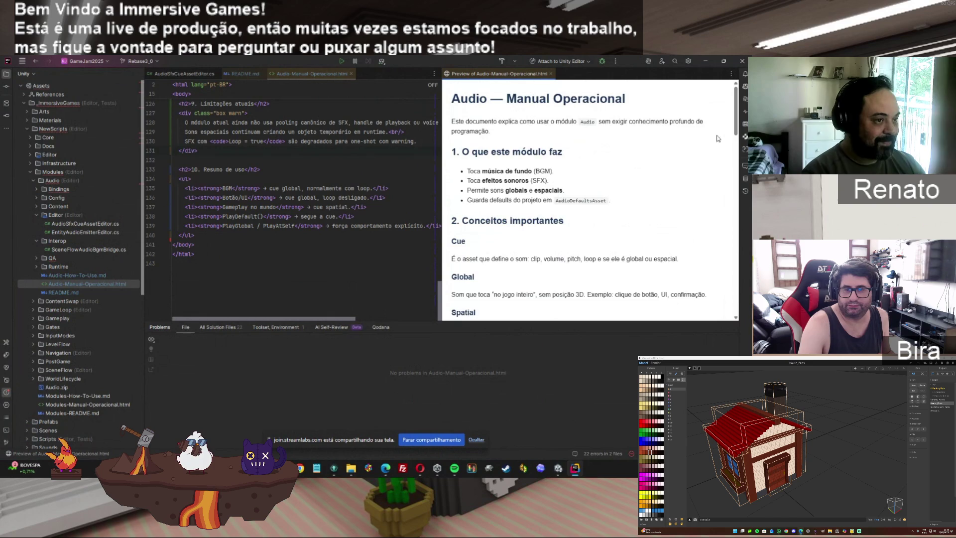
drag(737, 132, 739, 220)
drag(738, 244, 734, 289)
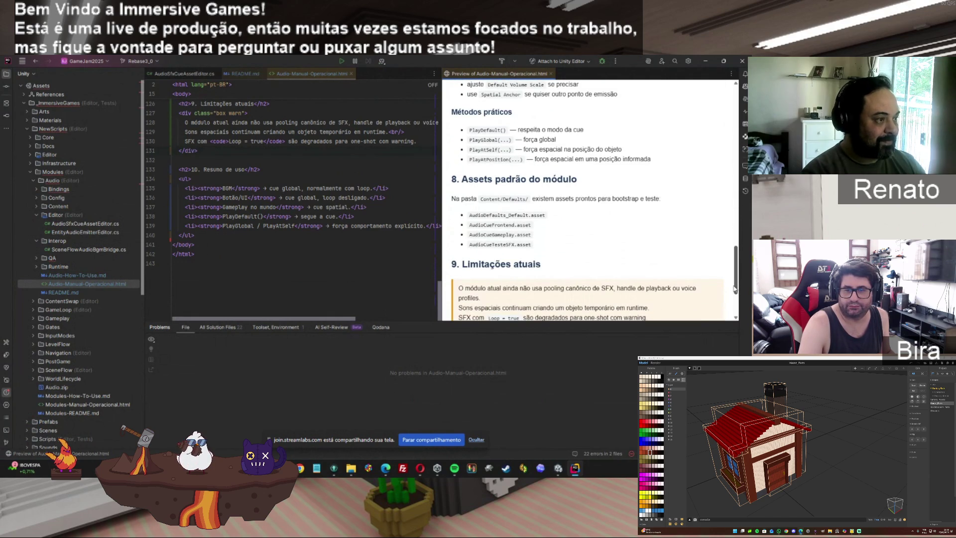
scroll(520, 241, down, 3)
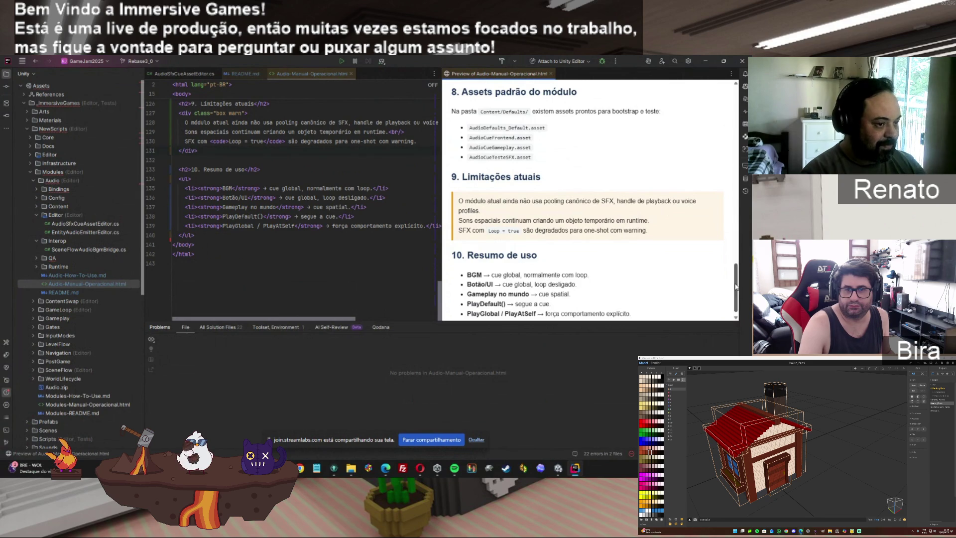
scroll(736, 286, down, 1)
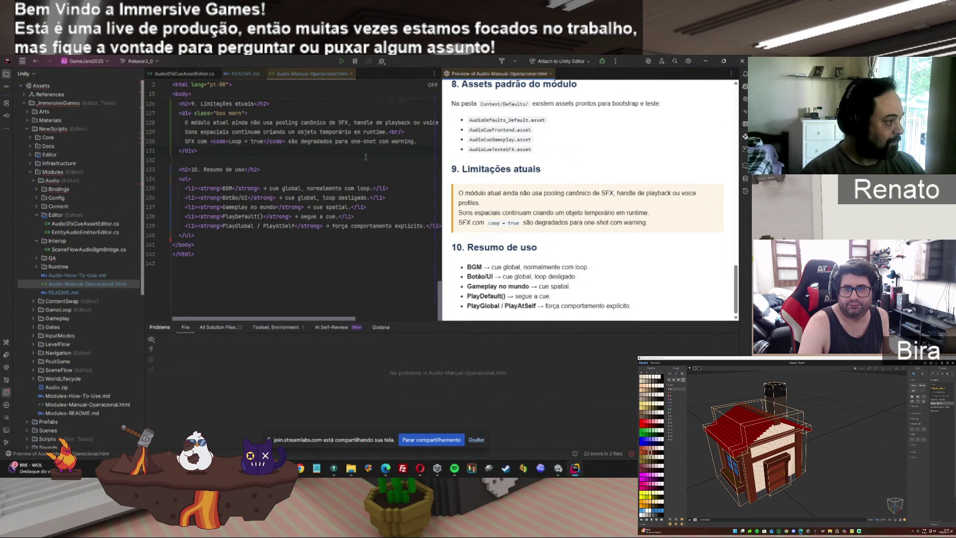
click(310, 288)
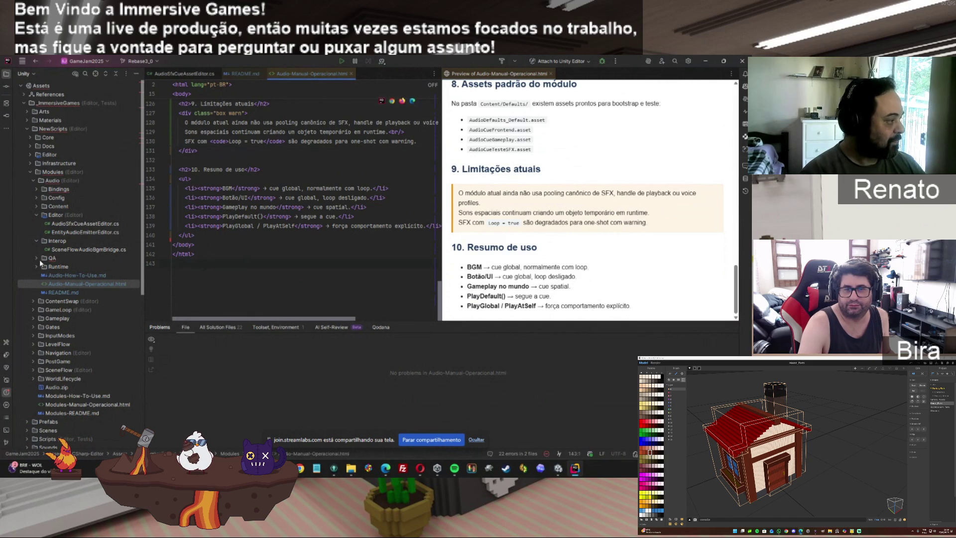
Open EntityAudioEmitter.cs from the Audio module's Bindings folder.
click(39, 190)
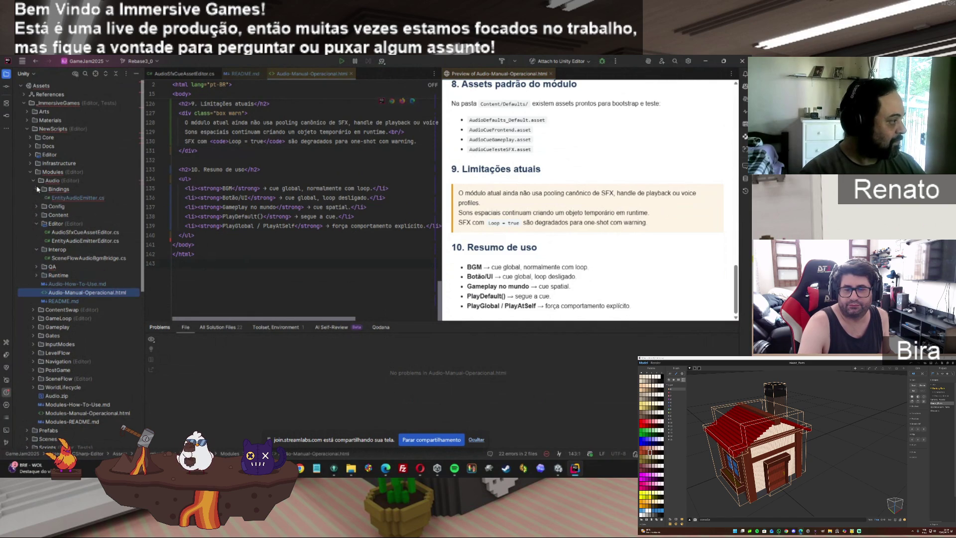
click(66, 199)
double_click(66, 198)
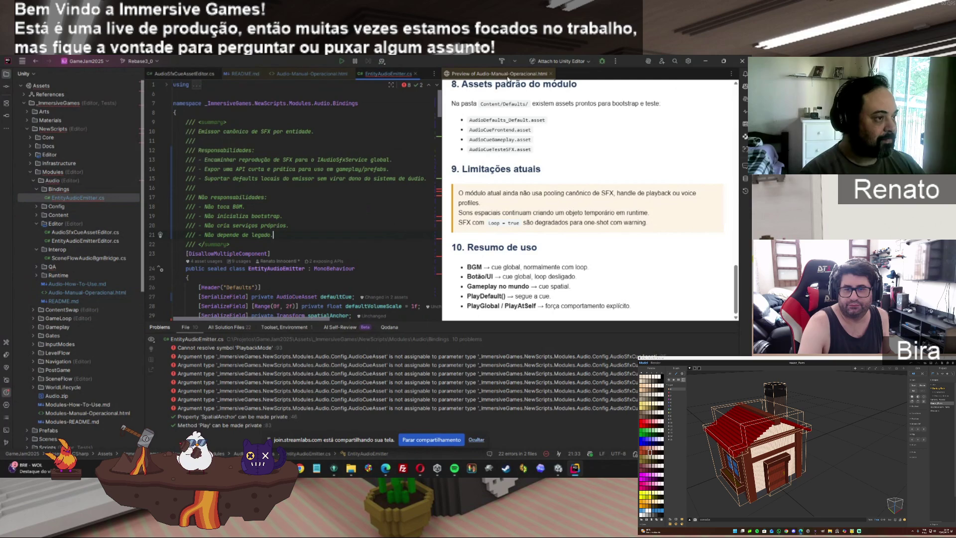
Close the HTML manual preview, scroll through EntityAudioEmitter.cs, then open QA's AudioSfxQaHarness.cs.
click(552, 74)
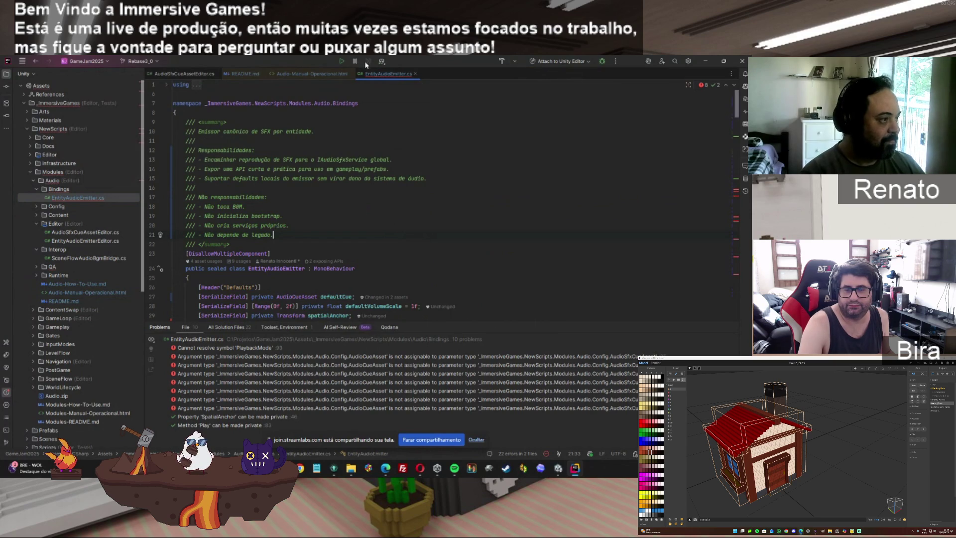
scroll(345, 203, down, 15)
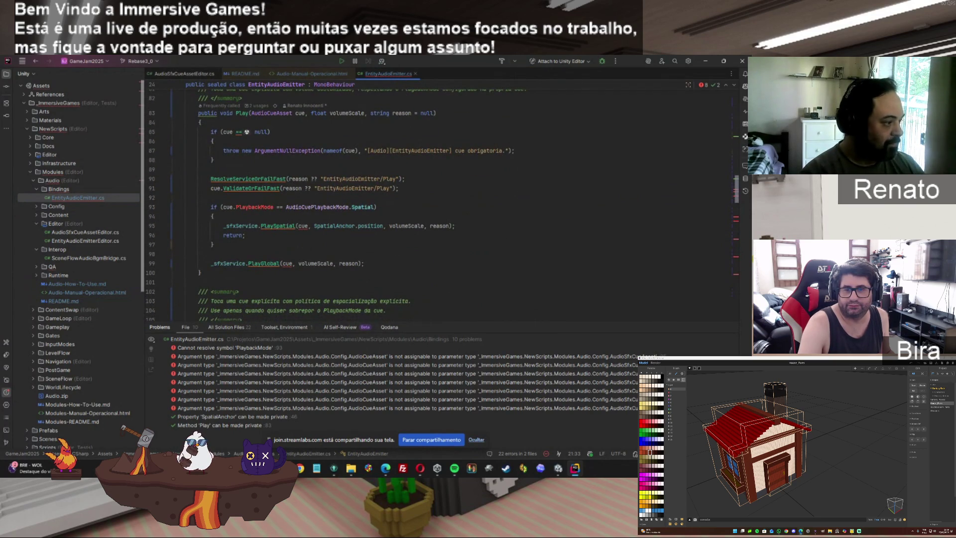
drag(742, 189, 746, 304)
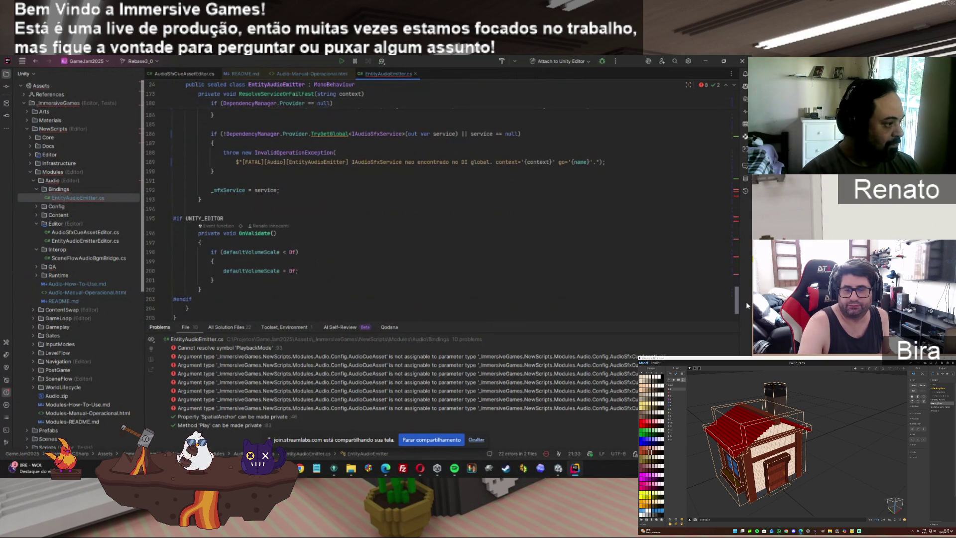
click(36, 267)
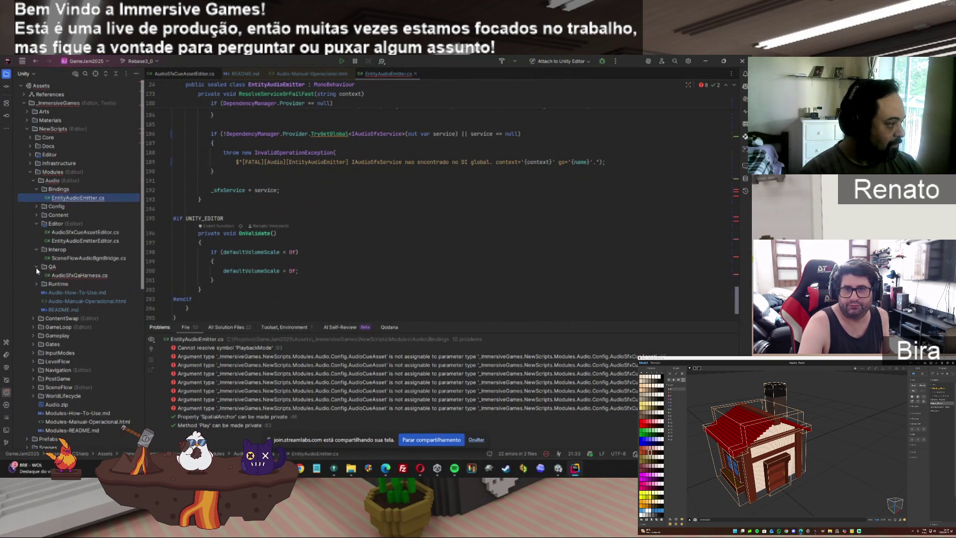
double_click(75, 275)
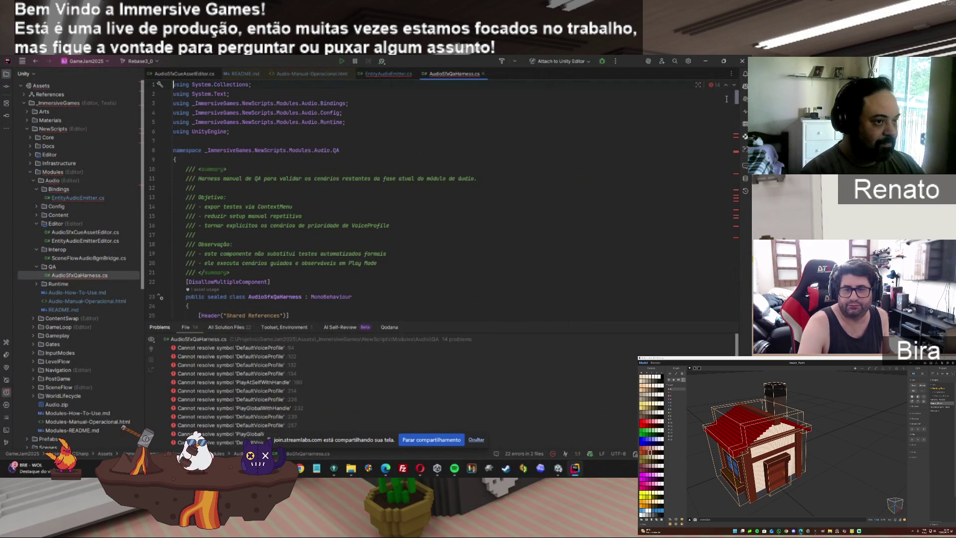
Scroll down through the AudioSfxQaHarness.cs code.
drag(736, 102, 738, 156)
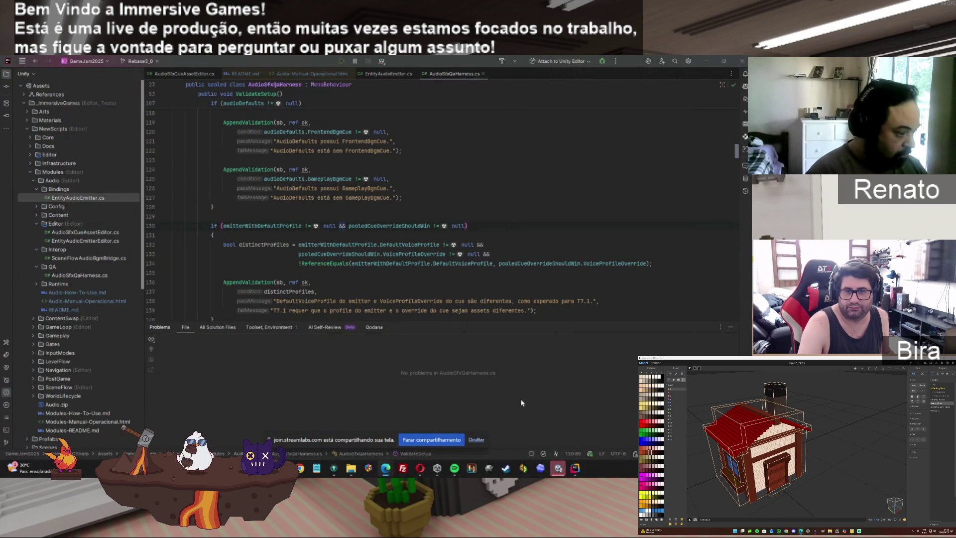
Bring up the Bindings window, go up to Modules and delete the old Audio.zip.
mouse_move(349, 470)
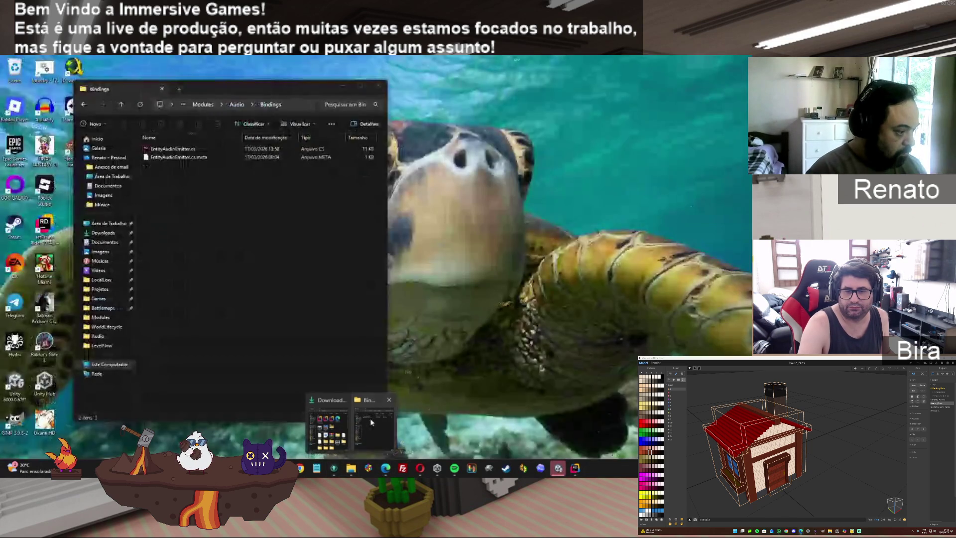
click(369, 419)
click(203, 105)
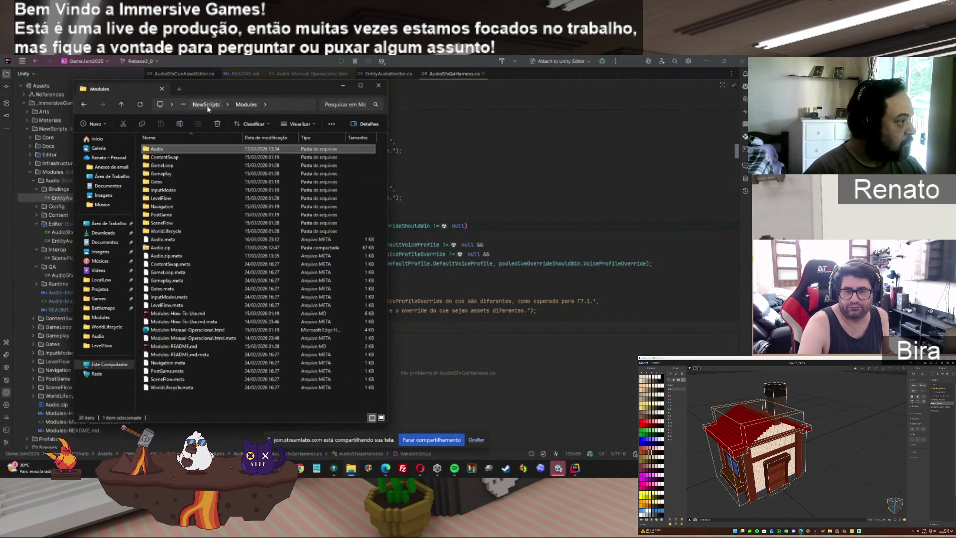
click(172, 248)
key(Delete)
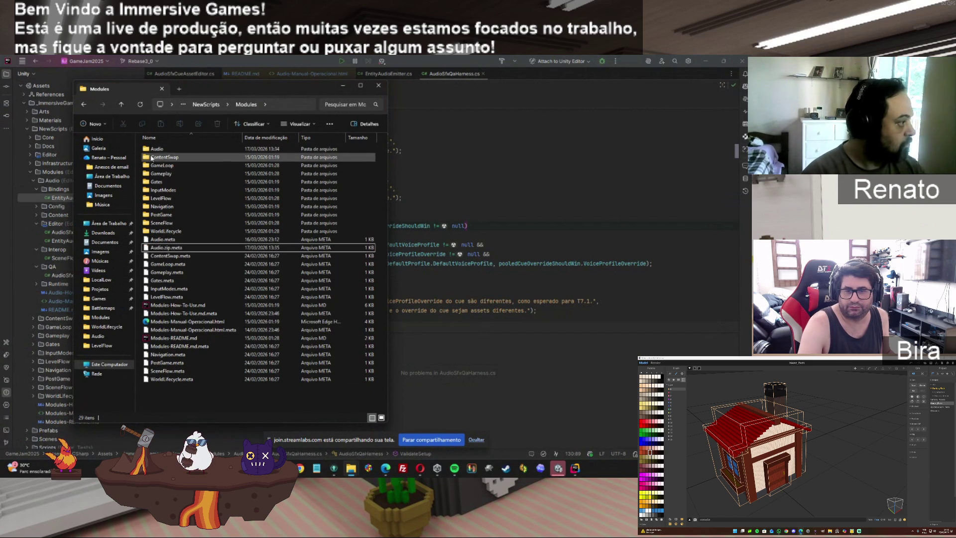
Compress the Audio folder into a ZIP archive named Audio_novo.zip.
right_click(158, 149)
mouse_move(224, 240)
click(298, 242)
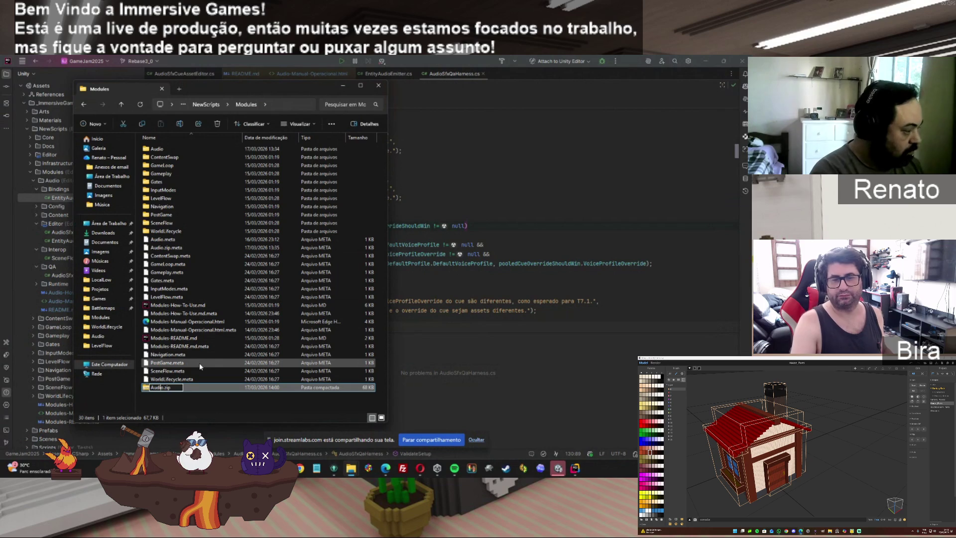
text(_nov)
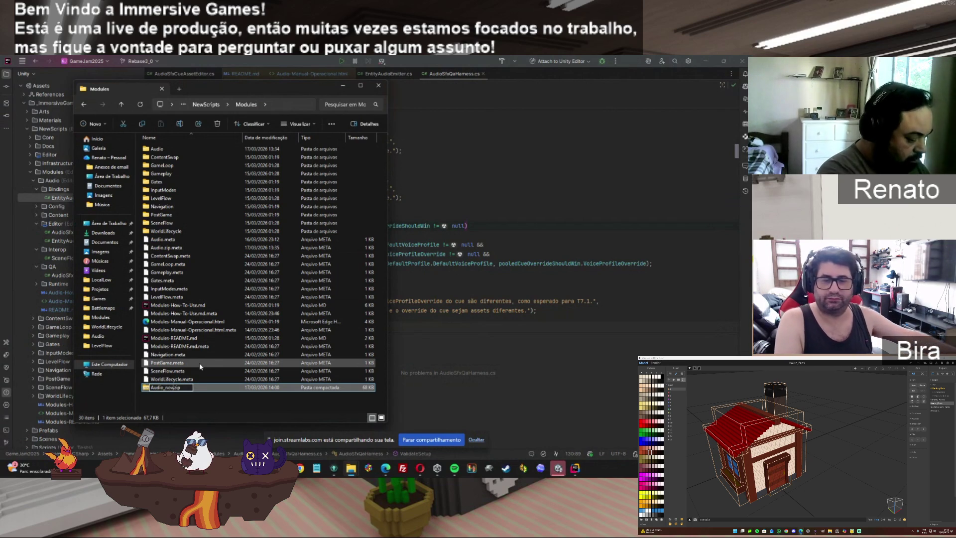
text(o)
key(Return)
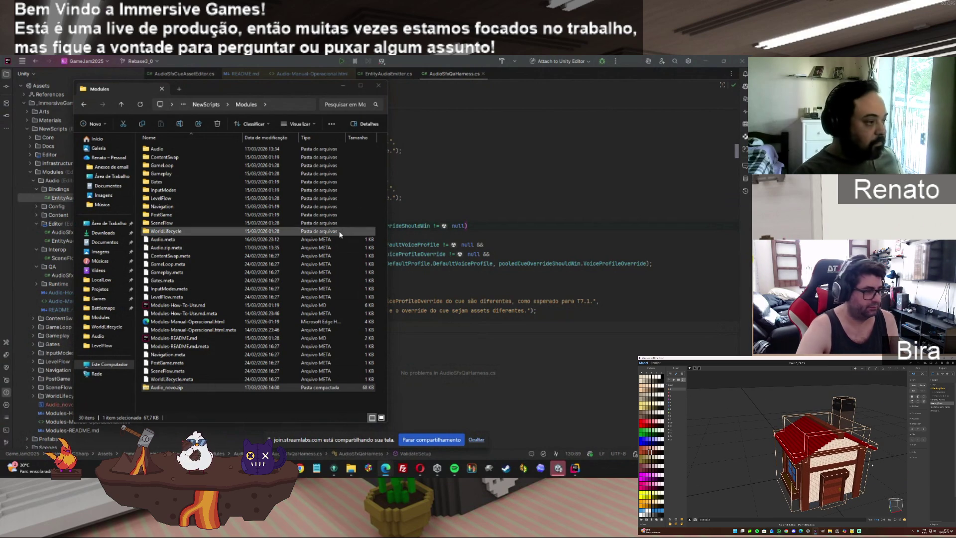
Delete Audio_novo.zip from Modules and move to the _ImmersiveGames Scripts folder.
click(199, 387)
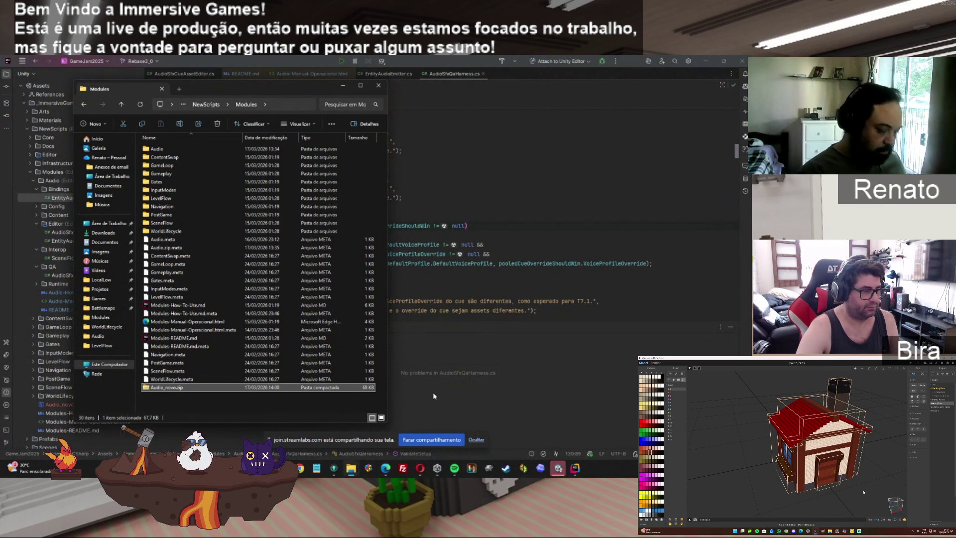
key(Delete)
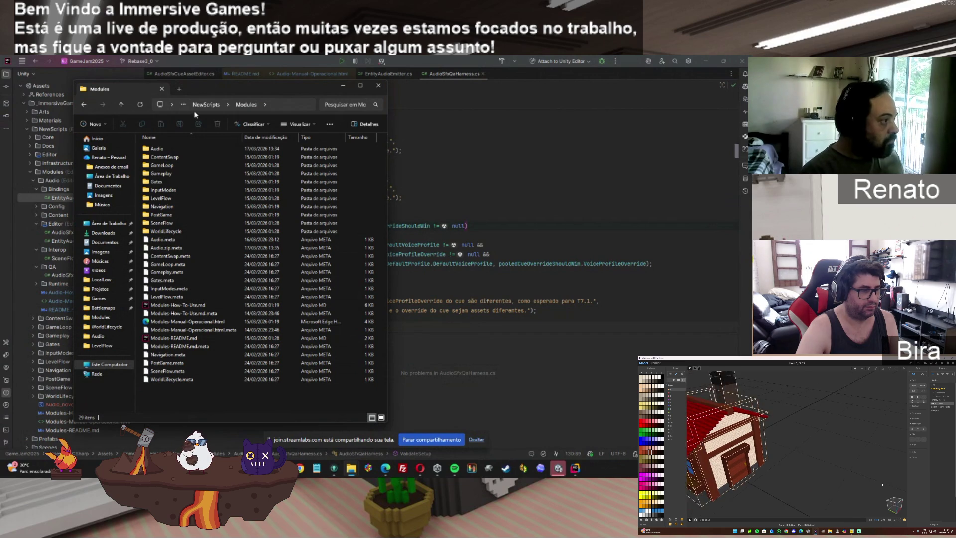
click(205, 104)
click(210, 103)
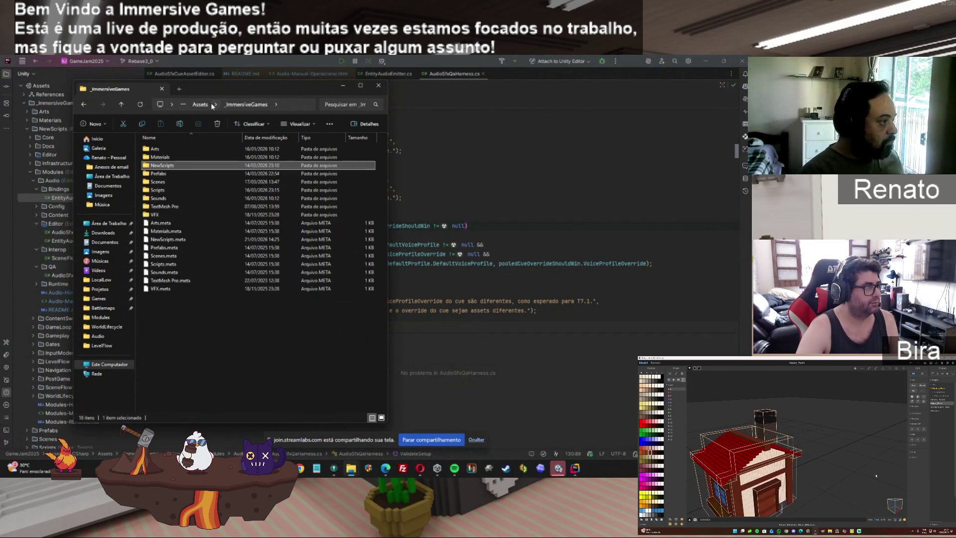
double_click(168, 189)
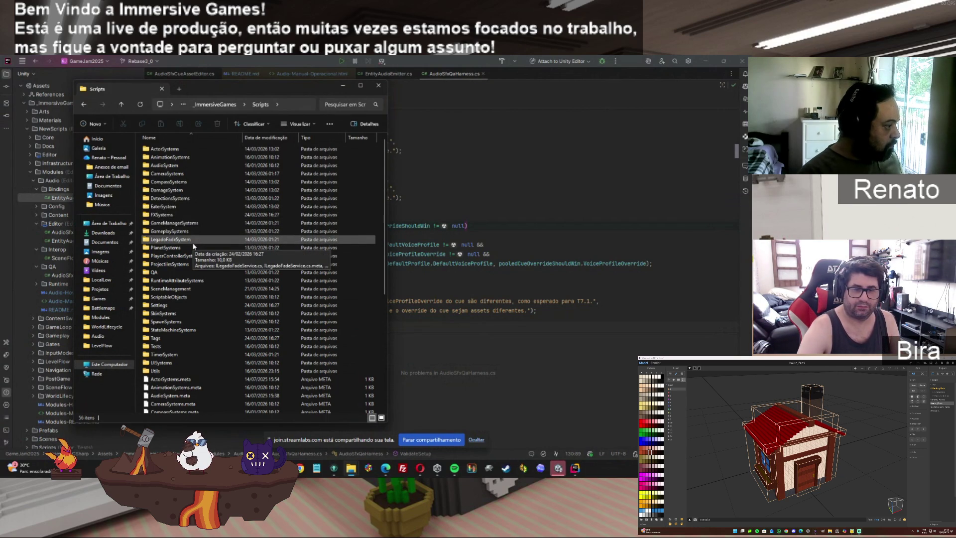
Browse the Utils, Extensions, UISystems, Tags, StateMachineSystems and SkinSystems folders under Scripts.
double_click(195, 371)
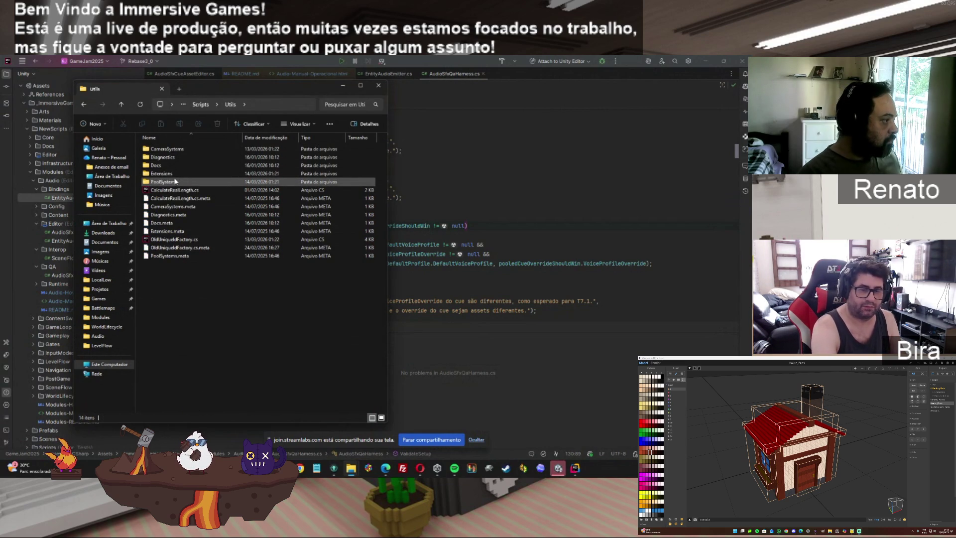
double_click(177, 173)
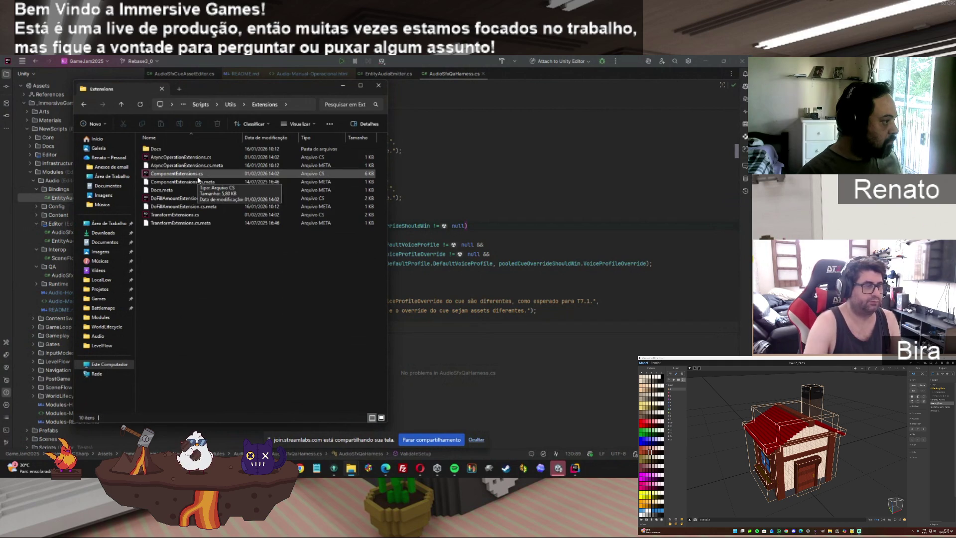
click(84, 106)
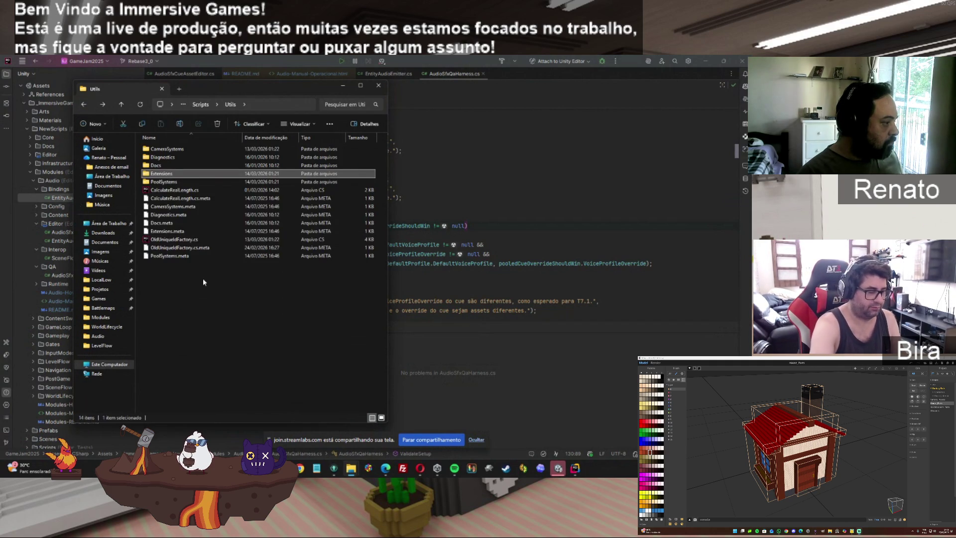
click(80, 107)
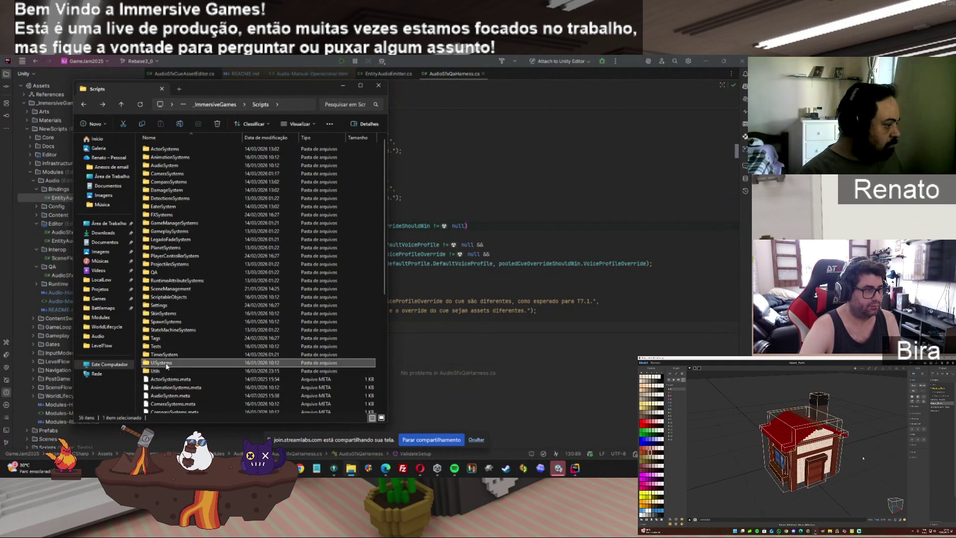
double_click(161, 363)
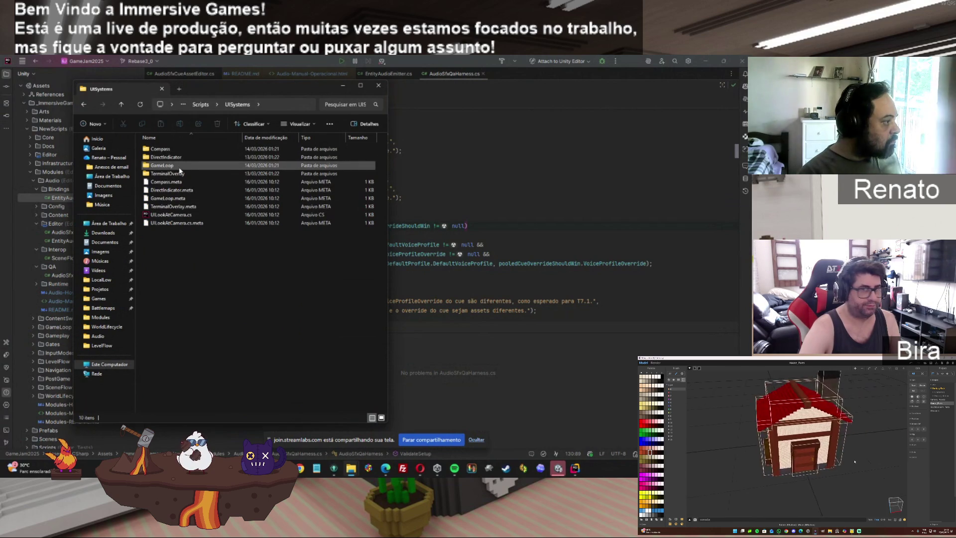
click(84, 105)
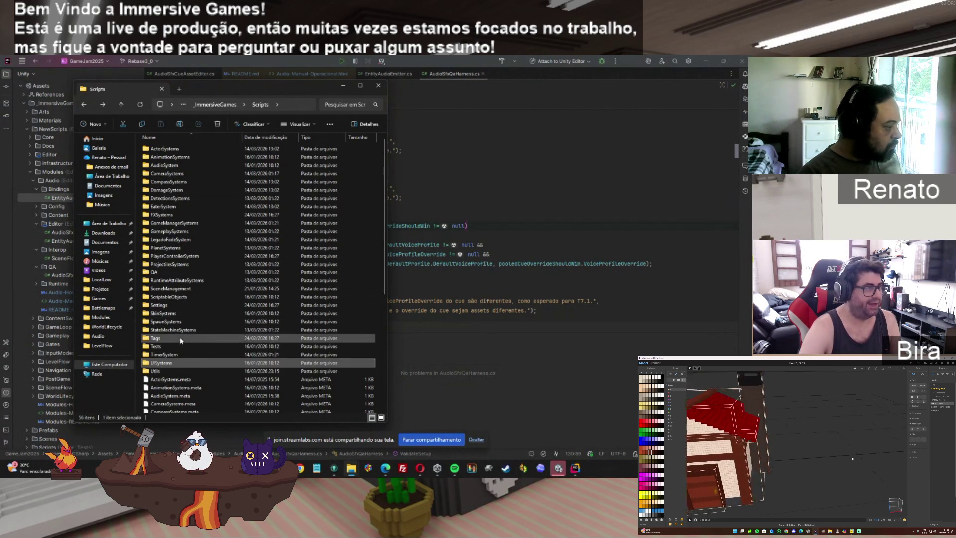
double_click(166, 338)
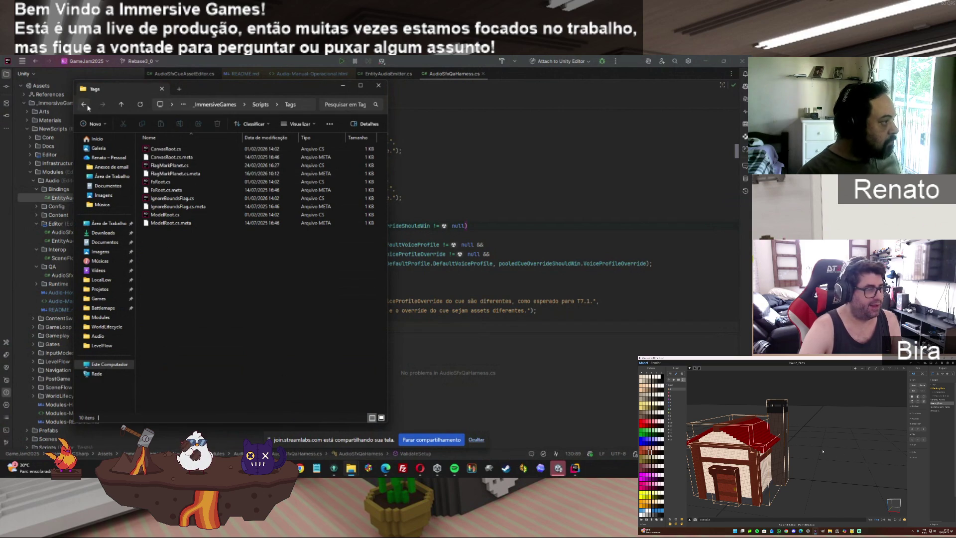
click(84, 104)
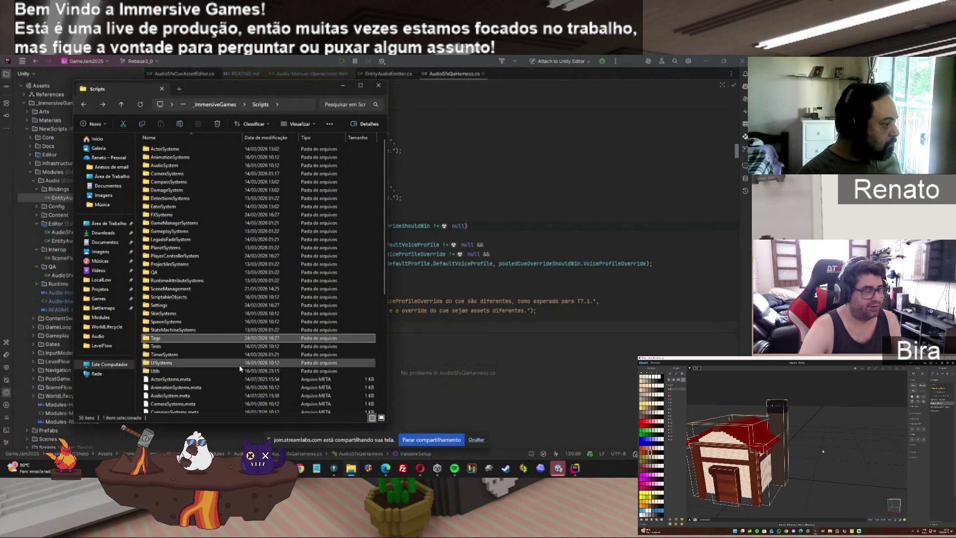
double_click(174, 330)
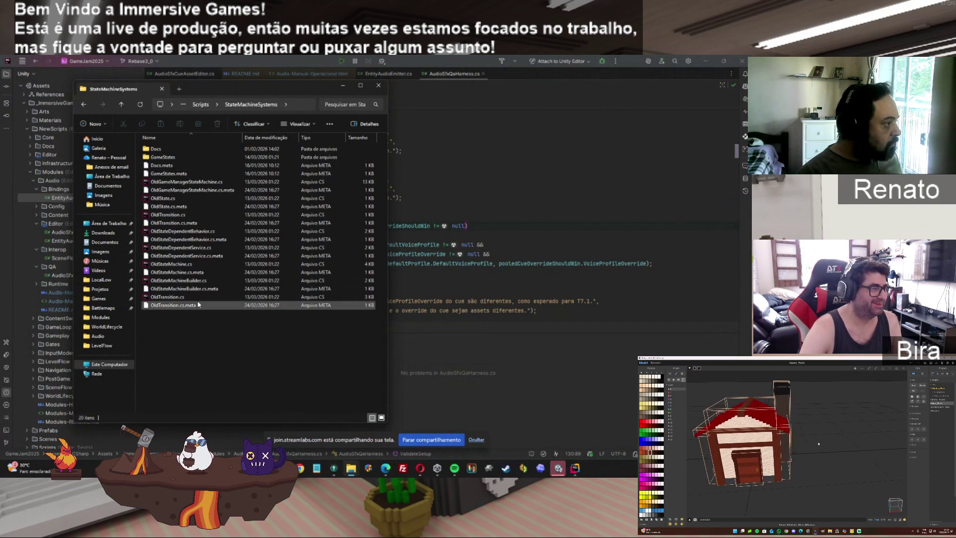
click(83, 104)
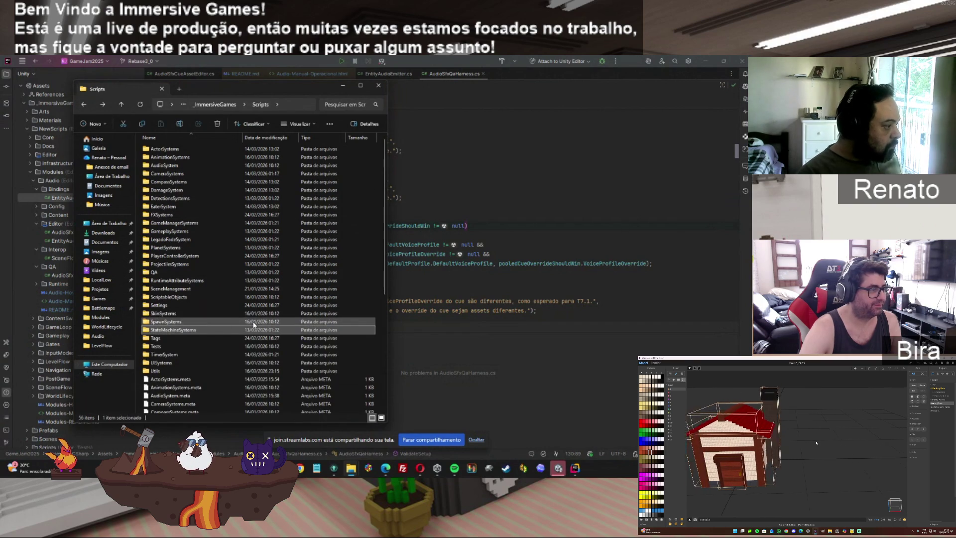
double_click(172, 313)
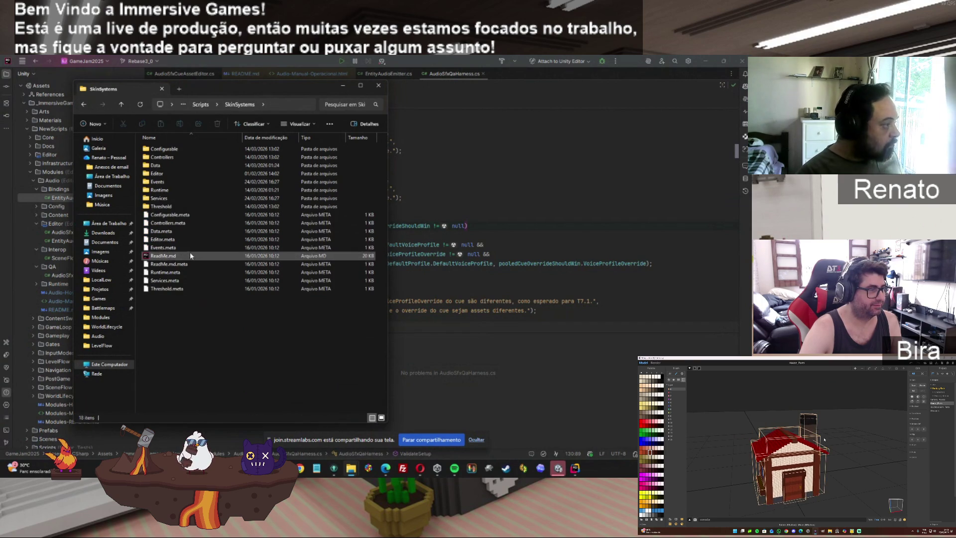
click(84, 105)
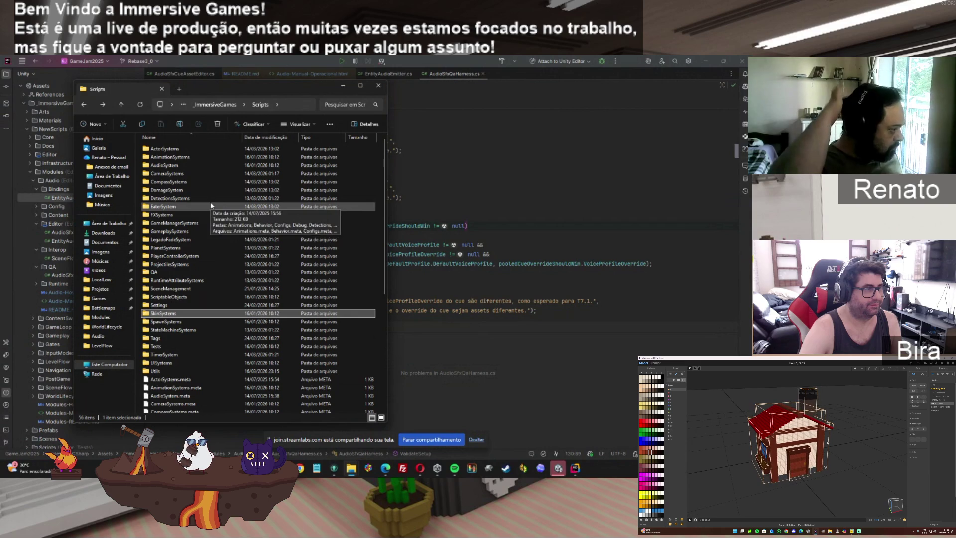
Open the LegadoFadeSystem folder, then go back up to Scripts.
click(168, 240)
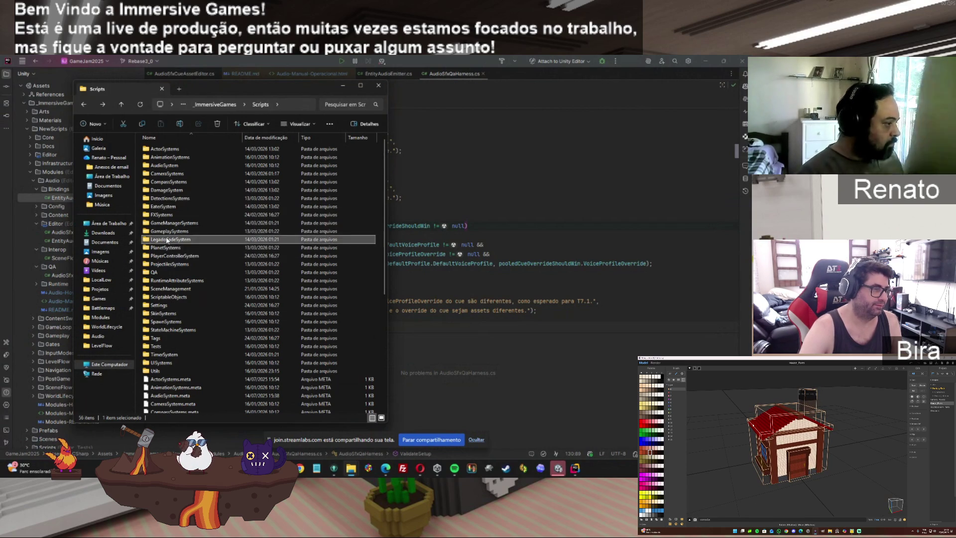
double_click(167, 240)
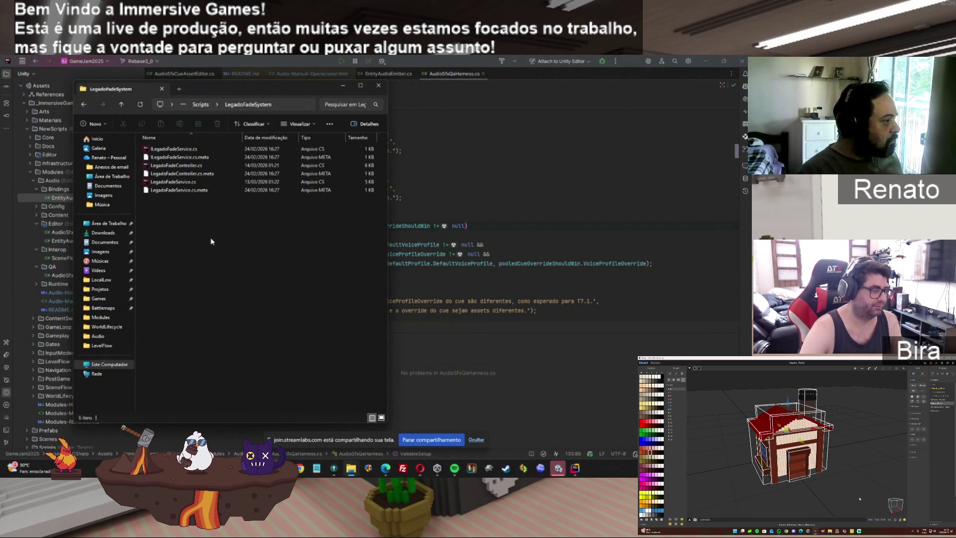
click(120, 106)
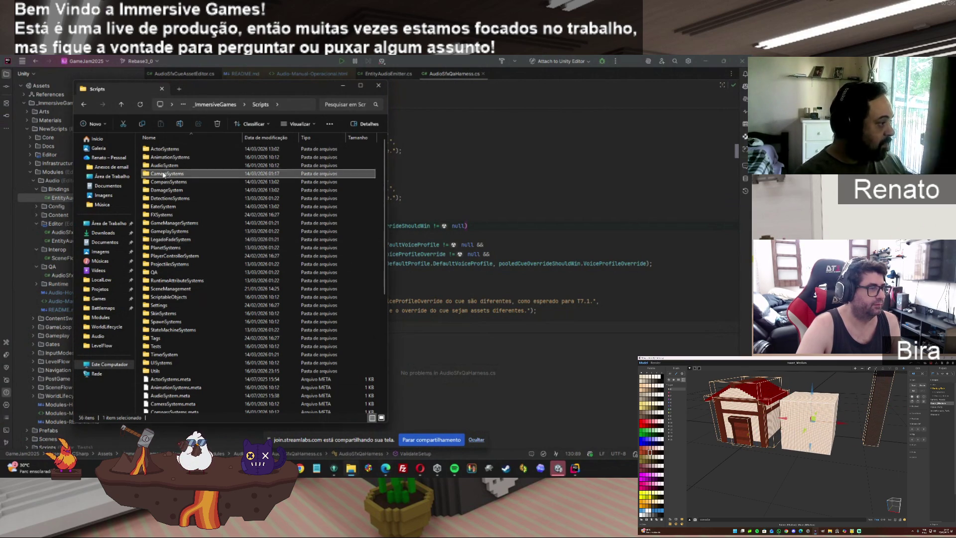
Look at the legacy files in CameraSystems, return to Scripts, and switch back to Rider.
double_click(161, 173)
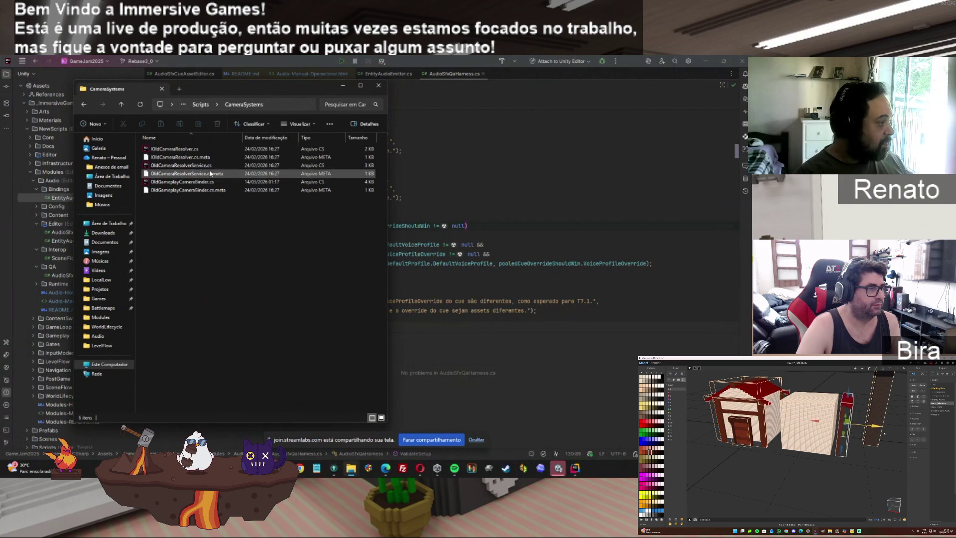
click(84, 104)
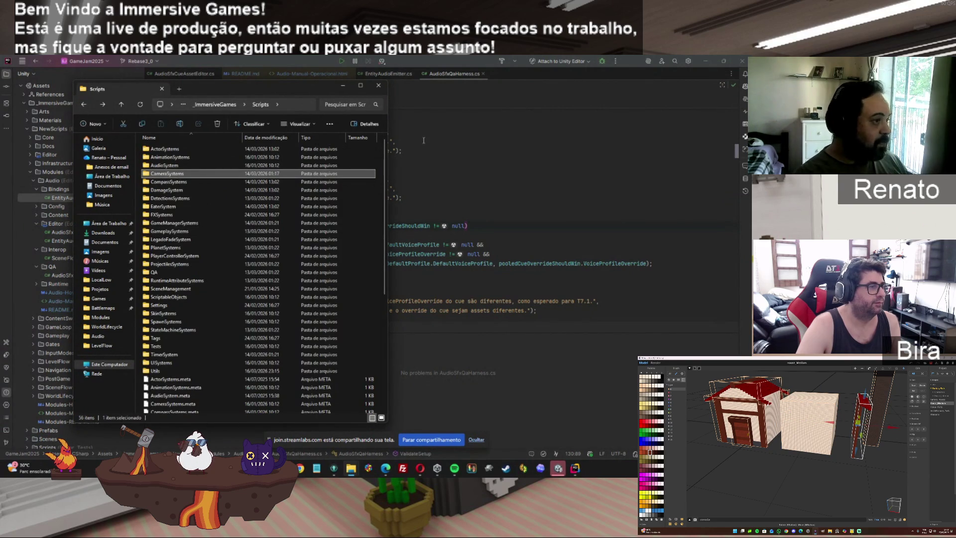
click(433, 61)
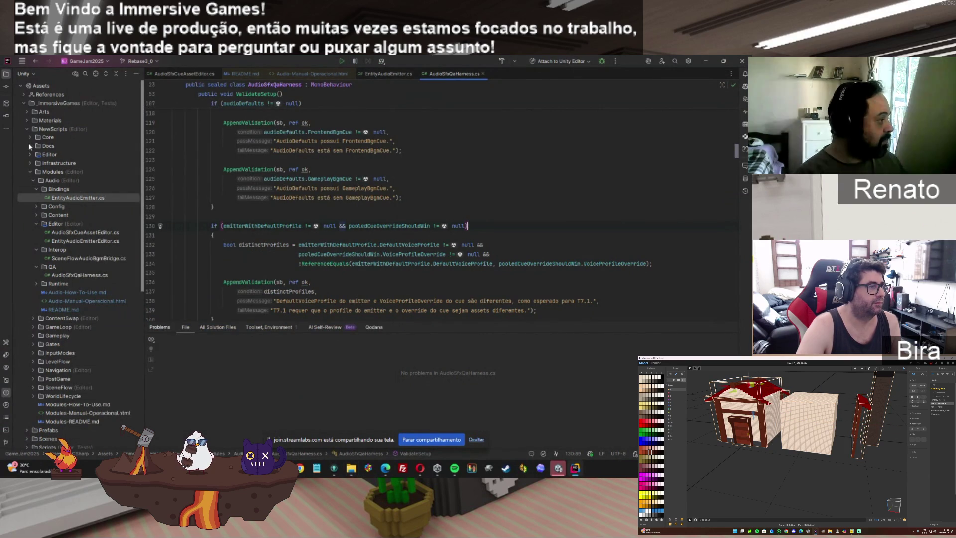
Browse the Core folder's Identifiers and Logging subfolders in Rider's tree, collapsing the Audio module.
click(30, 137)
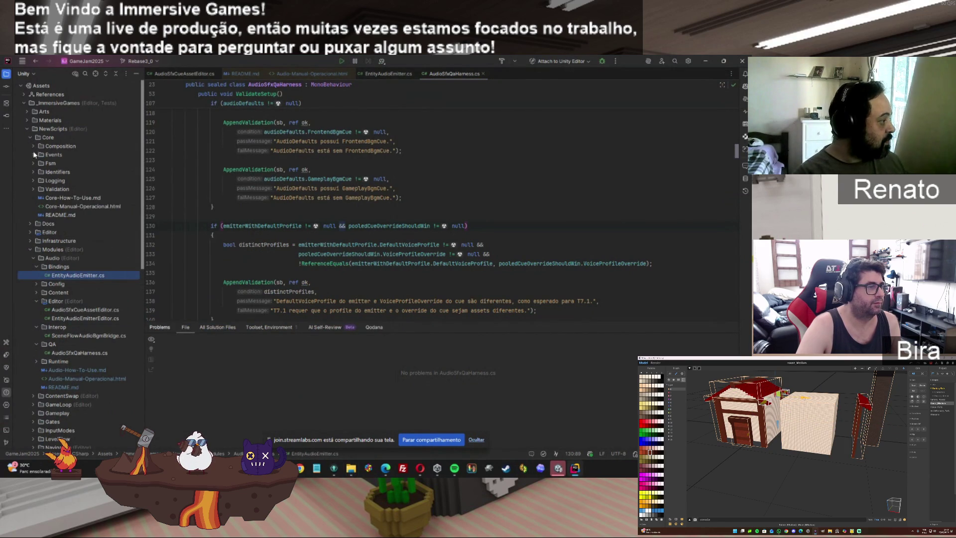
click(31, 138)
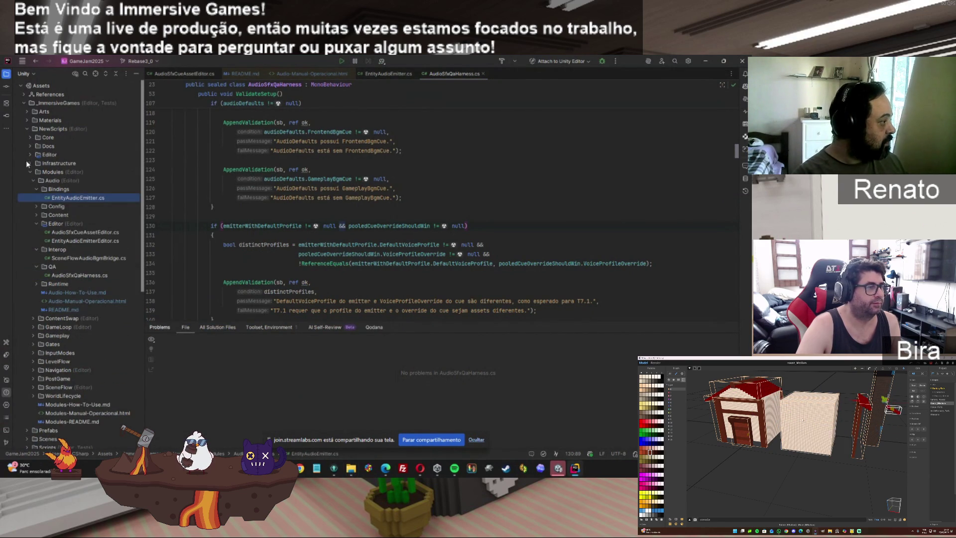
click(32, 180)
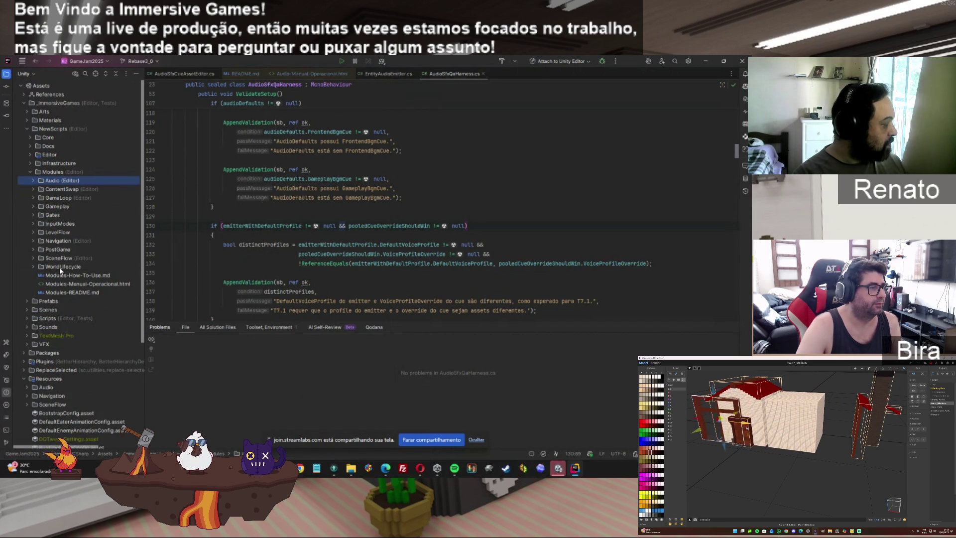
click(29, 136)
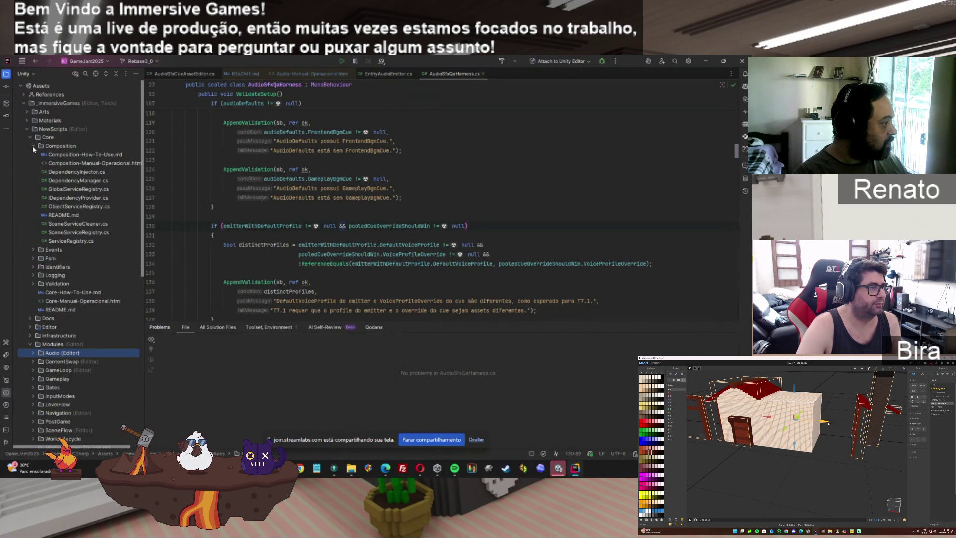
click(33, 172)
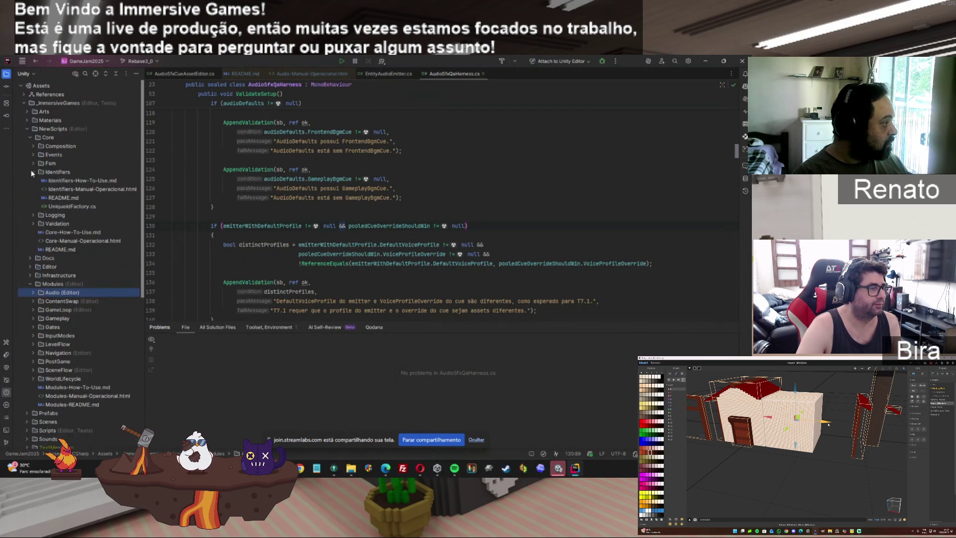
click(32, 172)
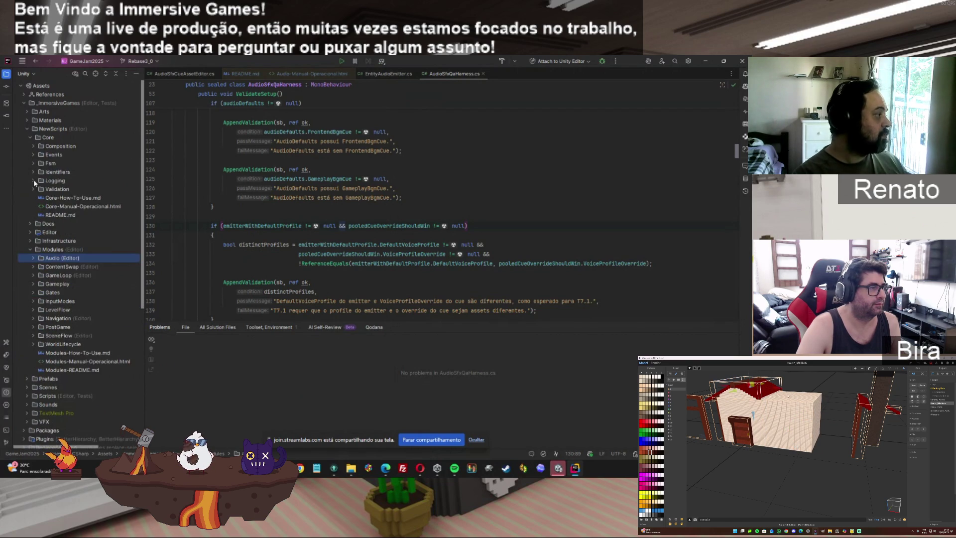
click(34, 180)
click(34, 181)
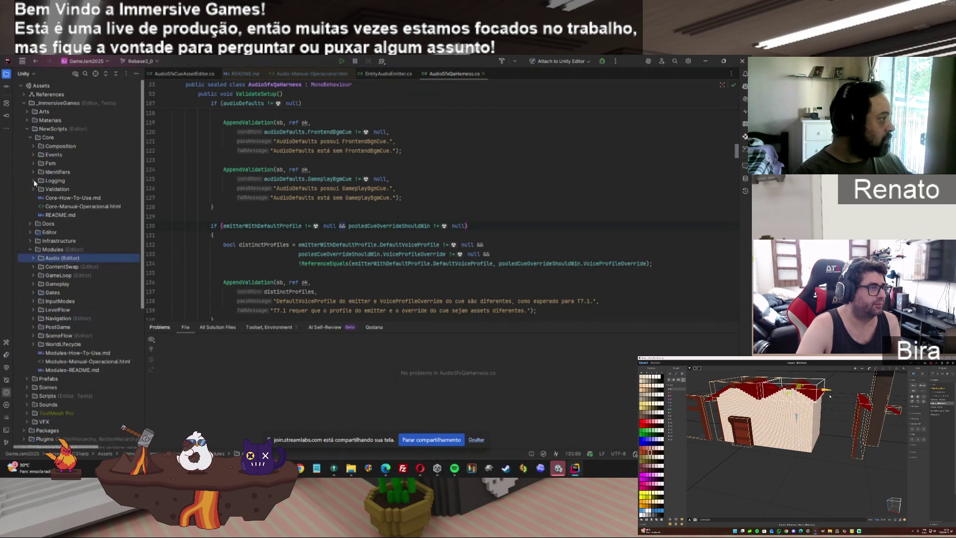
click(30, 137)
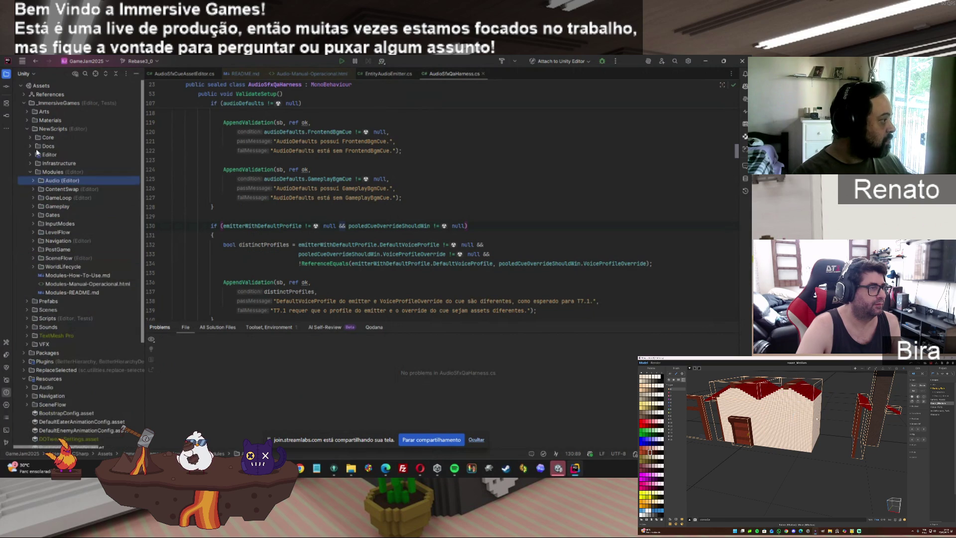
Browse Infrastructure's RuntimeMode, Composition and Config folders, then select Main Camera in Unity.
click(27, 164)
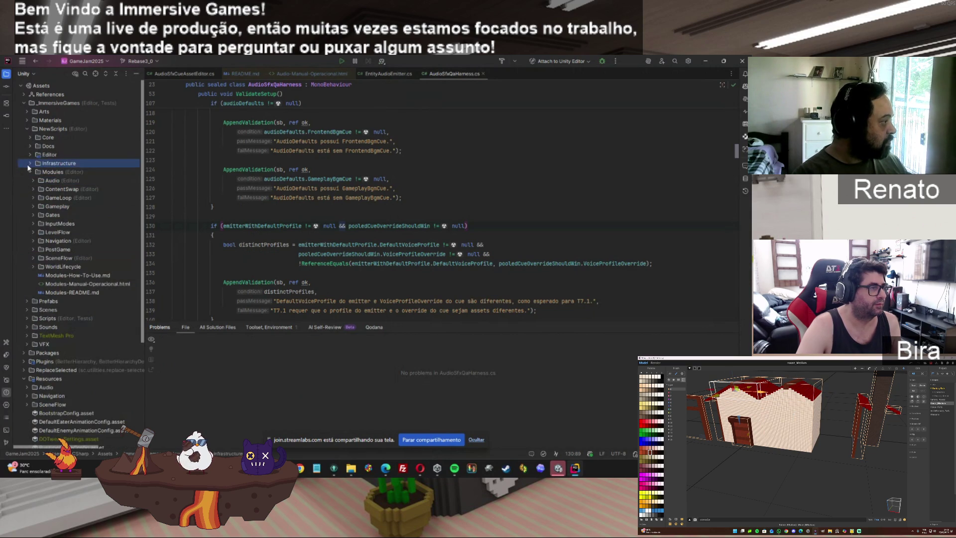
click(28, 164)
click(30, 199)
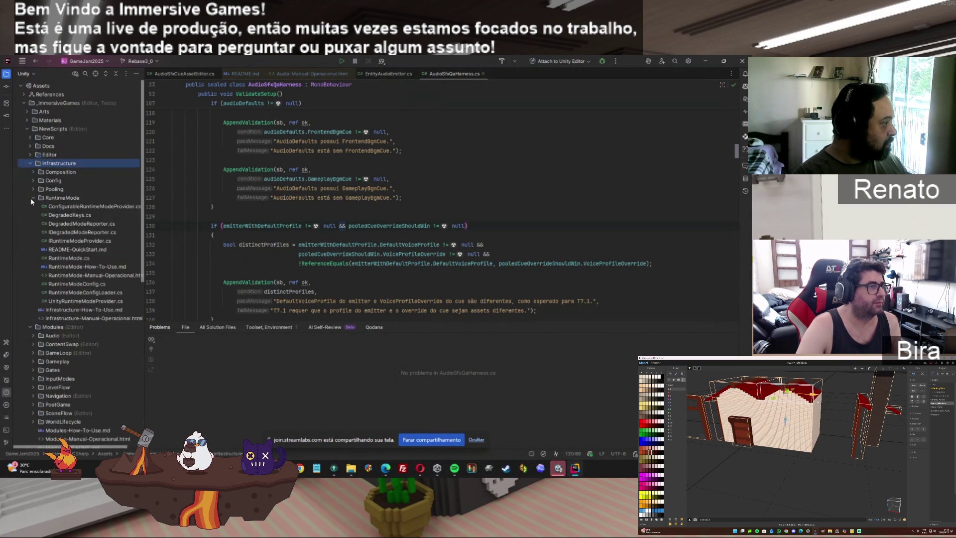
click(73, 215)
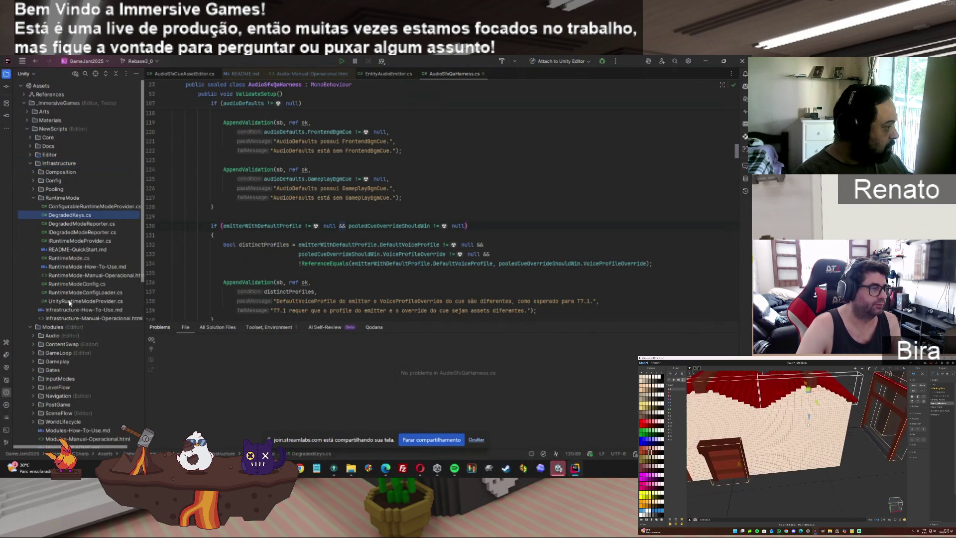
click(34, 198)
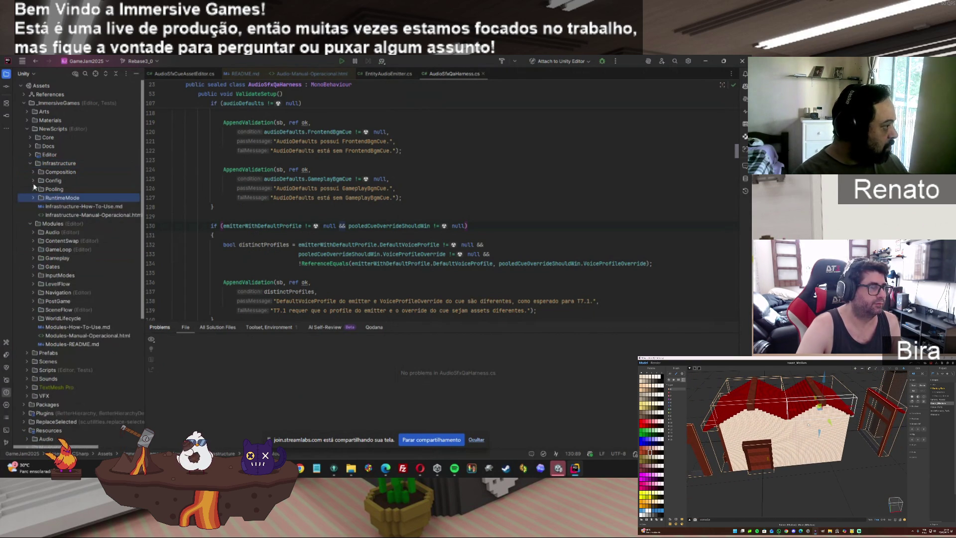
click(34, 172)
click(33, 173)
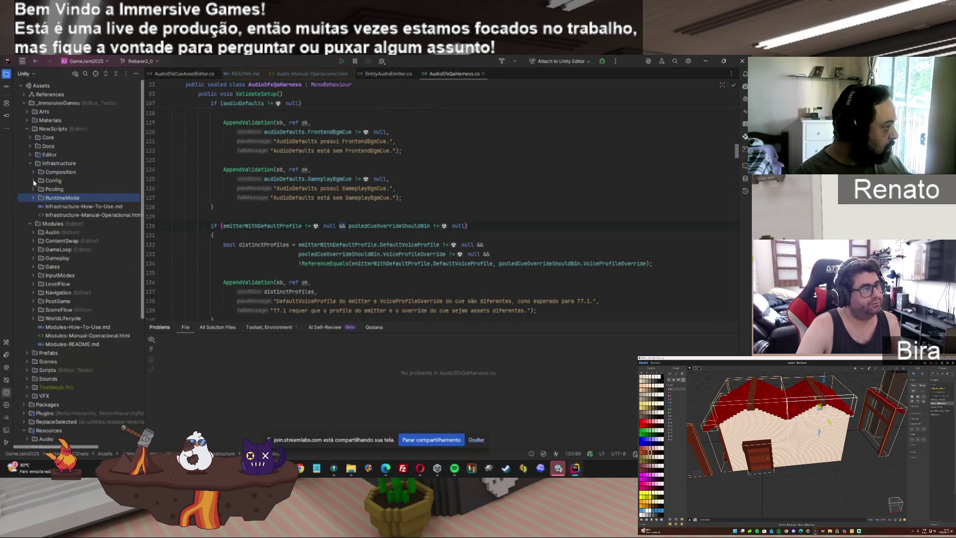
click(33, 181)
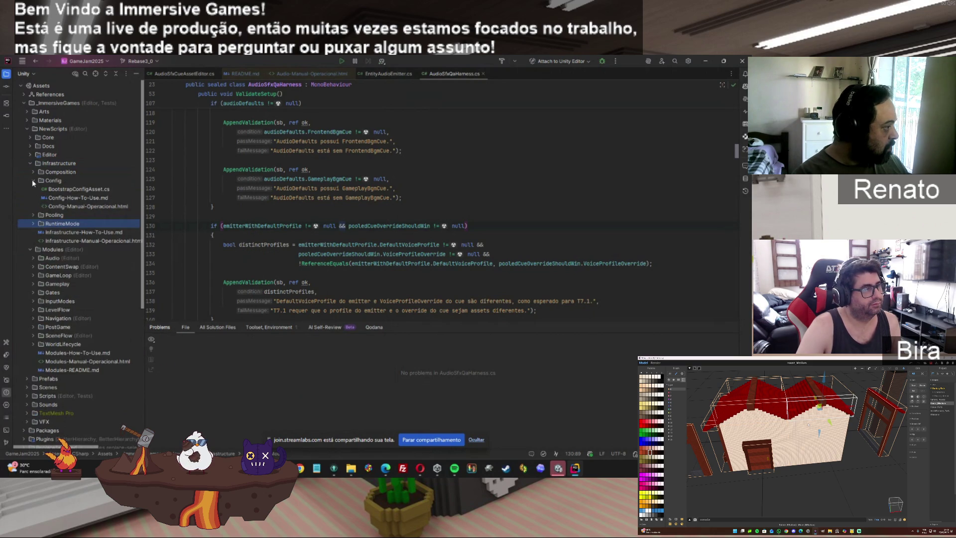
click(33, 181)
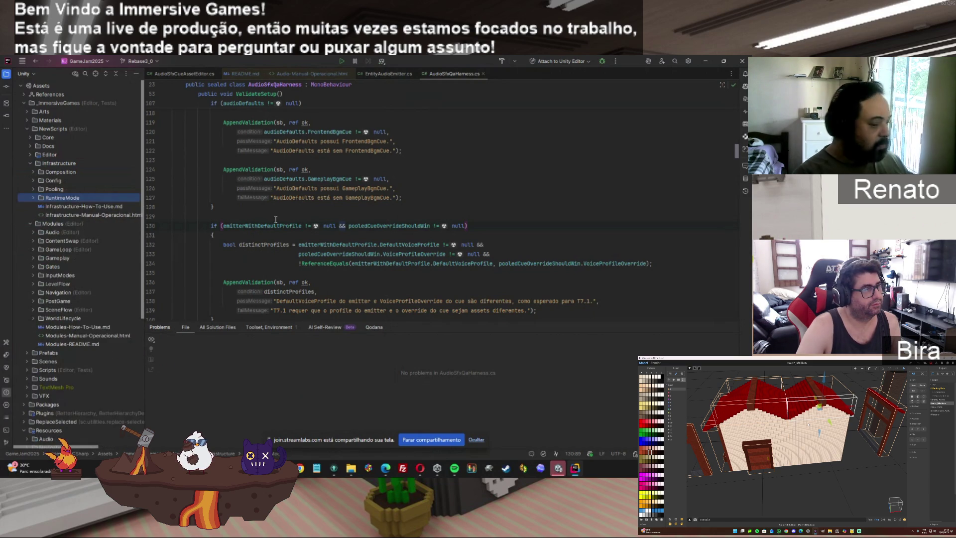
click(558, 468)
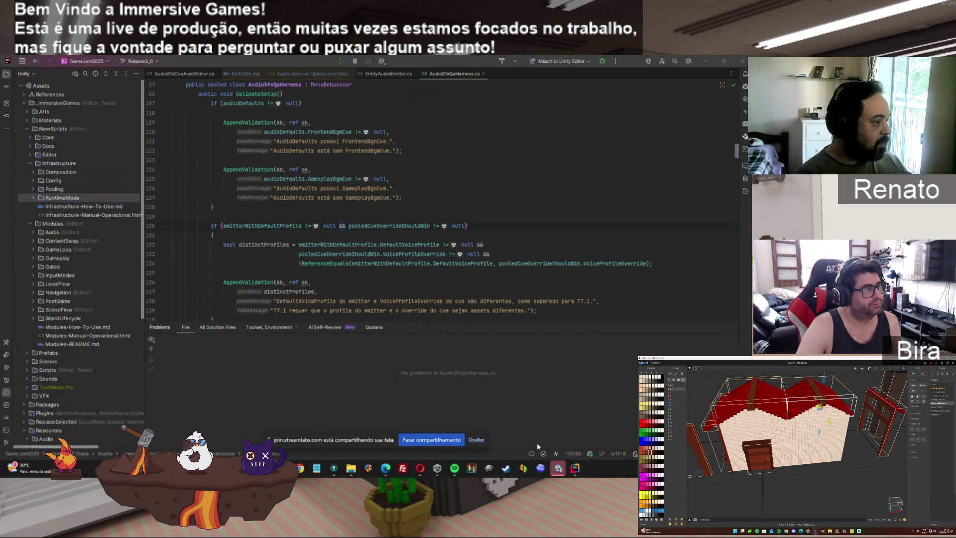
click(45, 115)
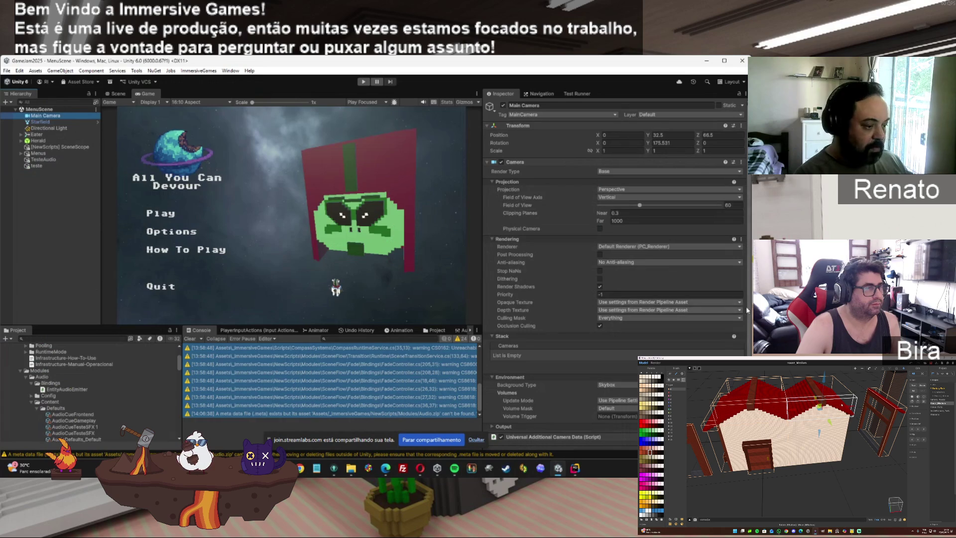
Inspect SceneScope, Menus, TesteAudio and teste in Unity's Inspector, then return to Main Camera and Rider.
scroll(750, 297, down, 1)
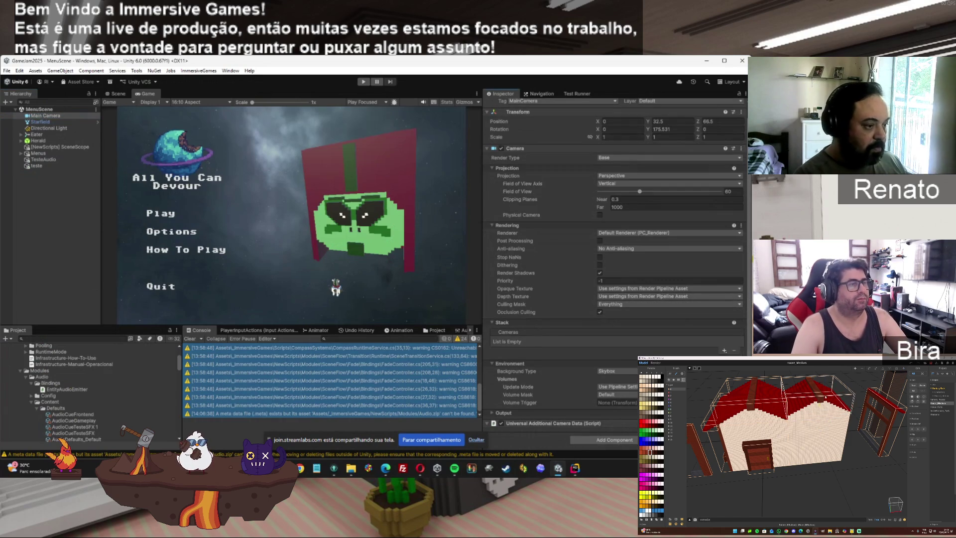
scroll(615, 274, up, 1)
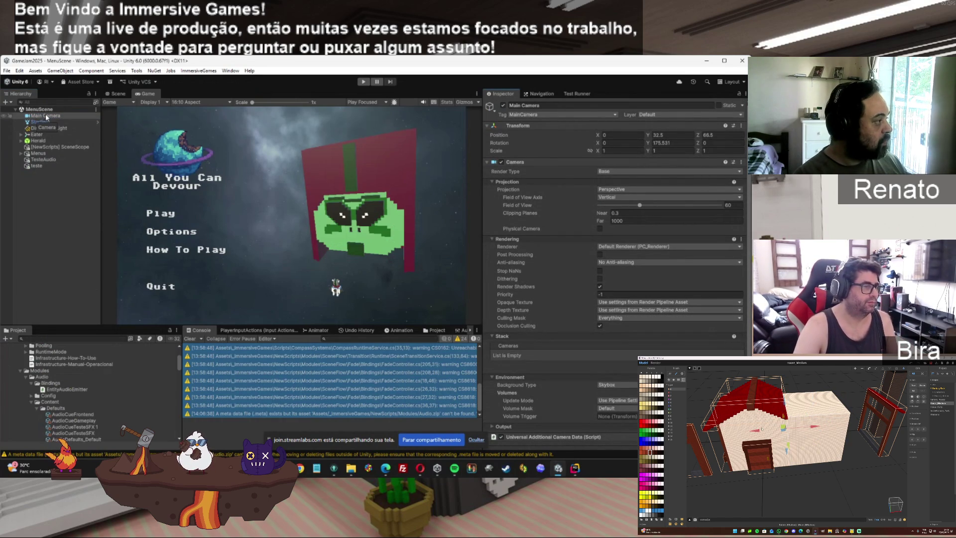
click(46, 148)
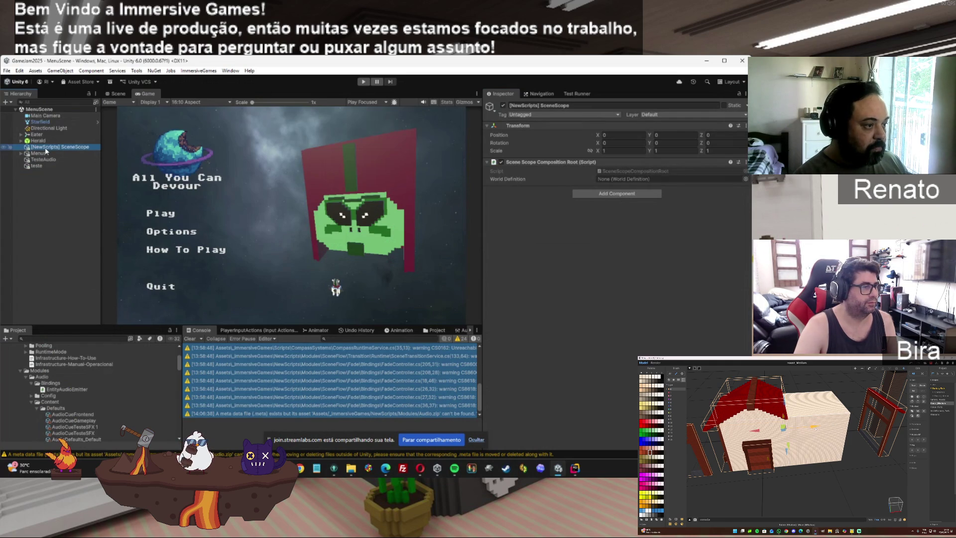
click(44, 153)
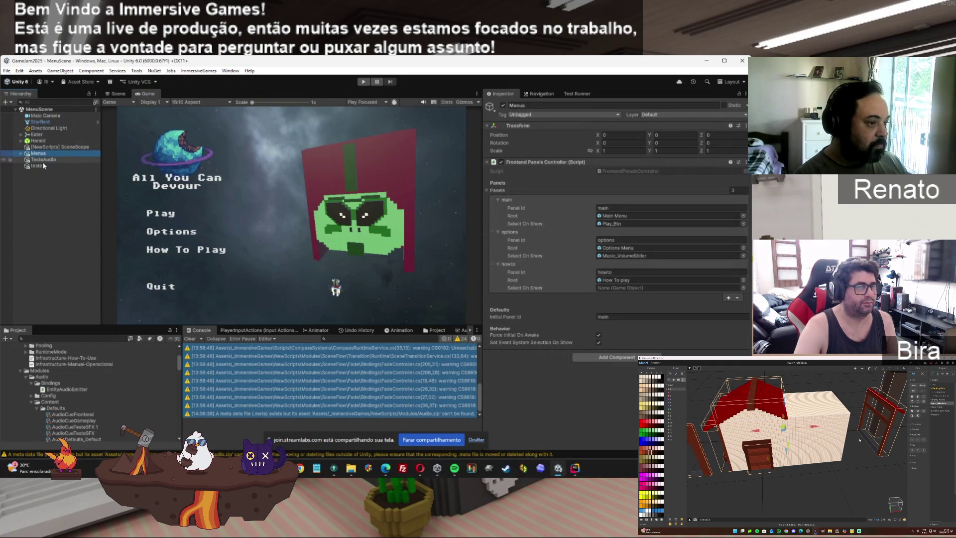
key(Down)
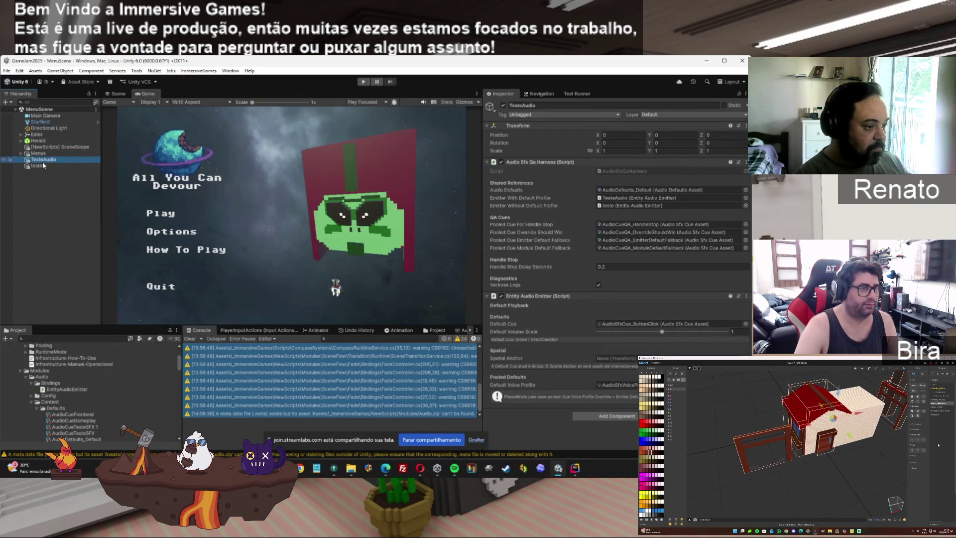
click(37, 166)
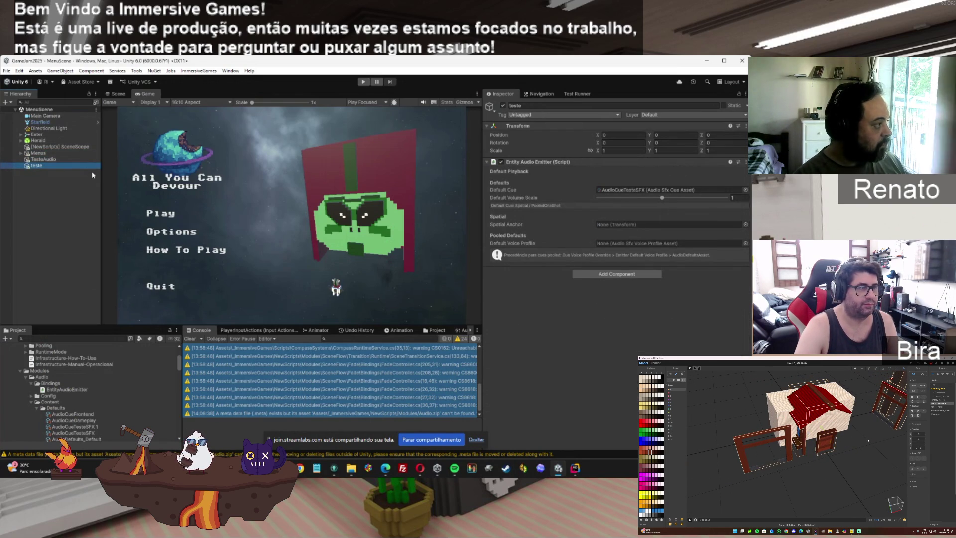
click(65, 117)
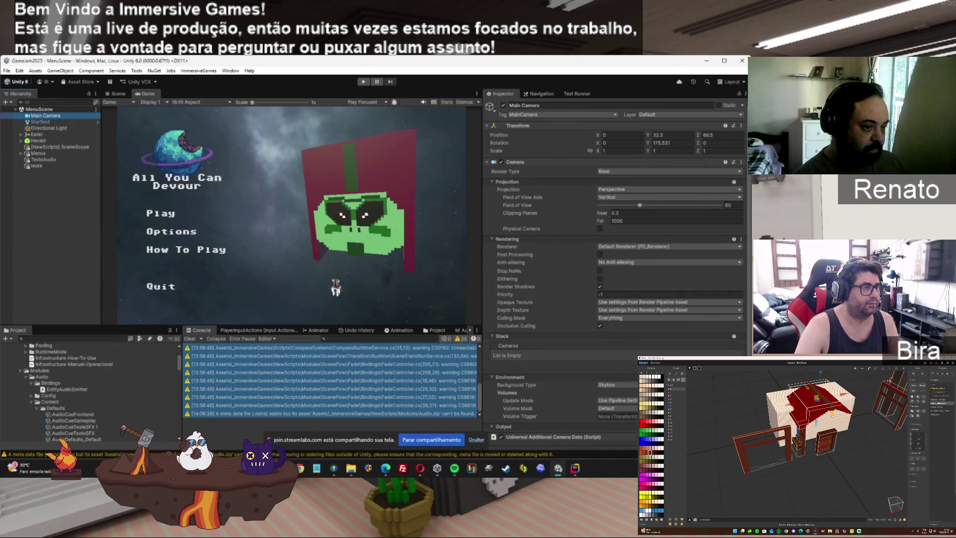
click(747, 277)
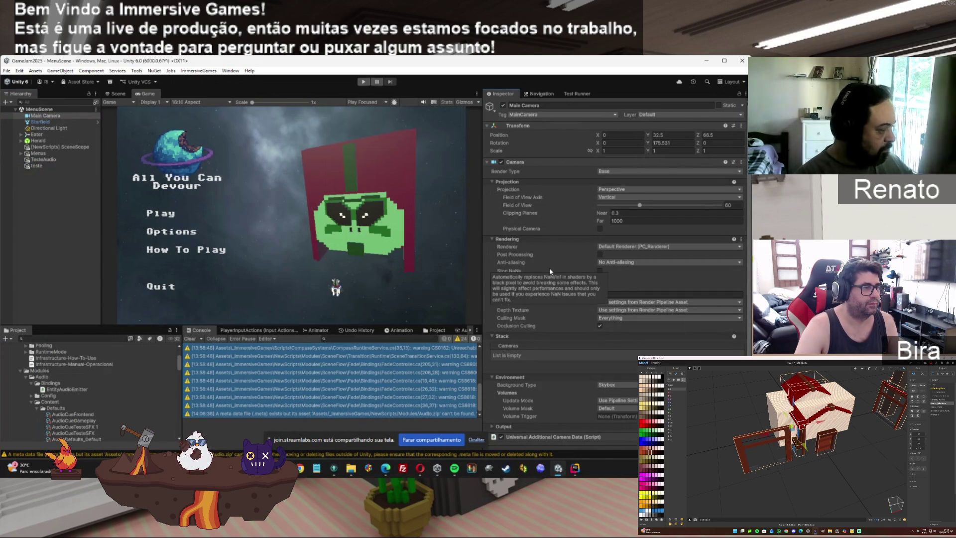
click(576, 468)
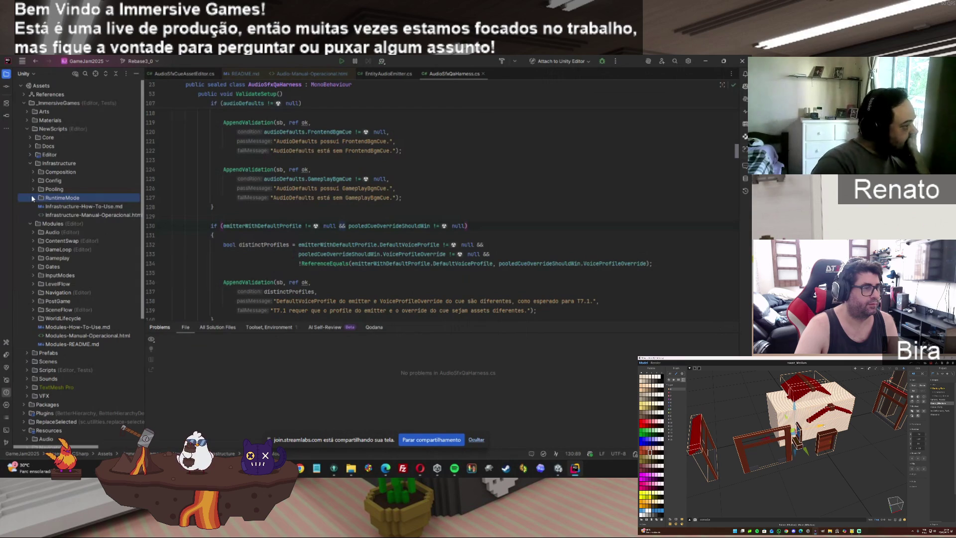
Collapse Infrastructure and peek into the ContentSwap module and Gameplay's Content folder.
click(31, 165)
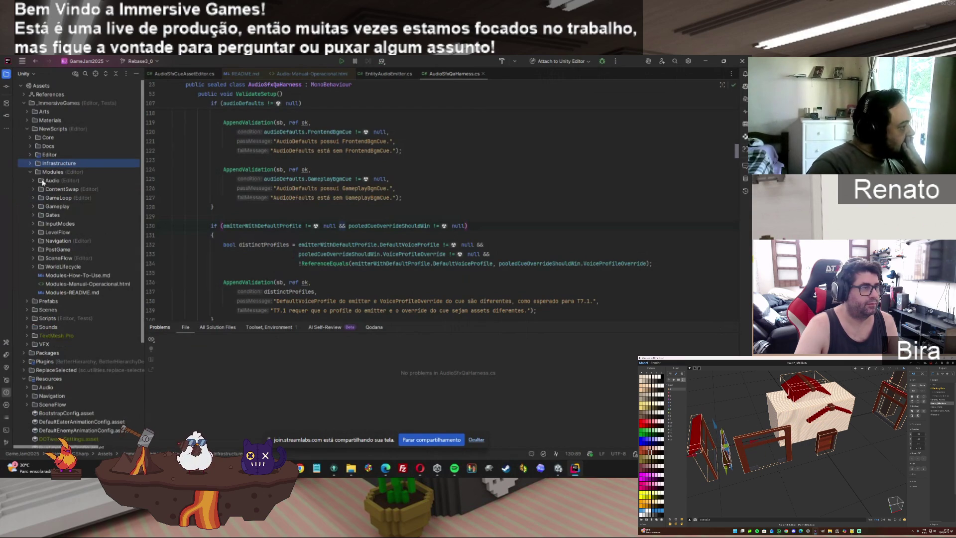
click(33, 189)
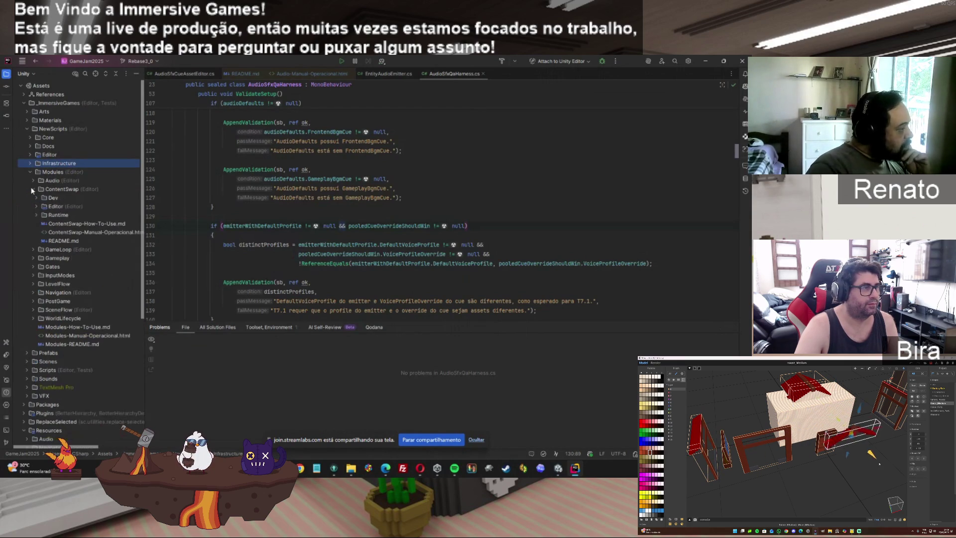
click(31, 188)
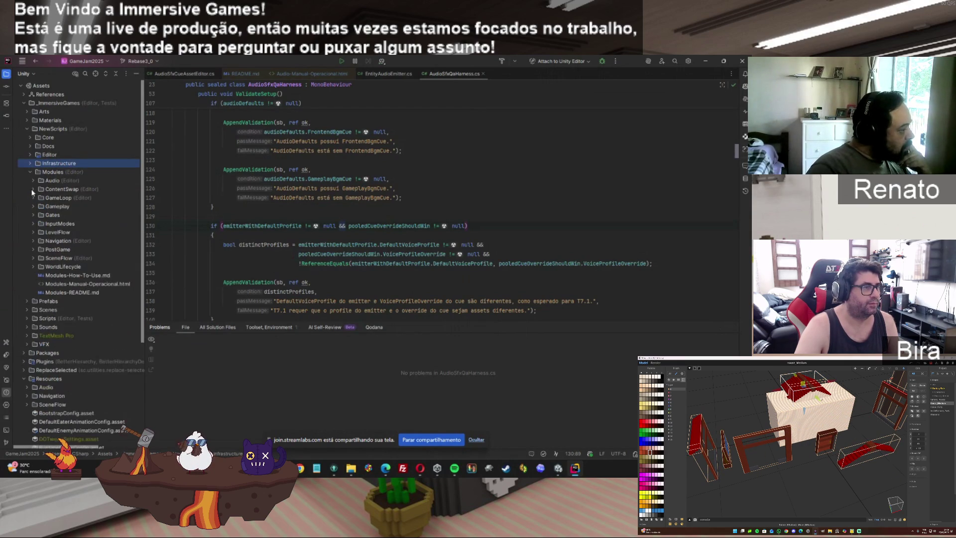
click(34, 205)
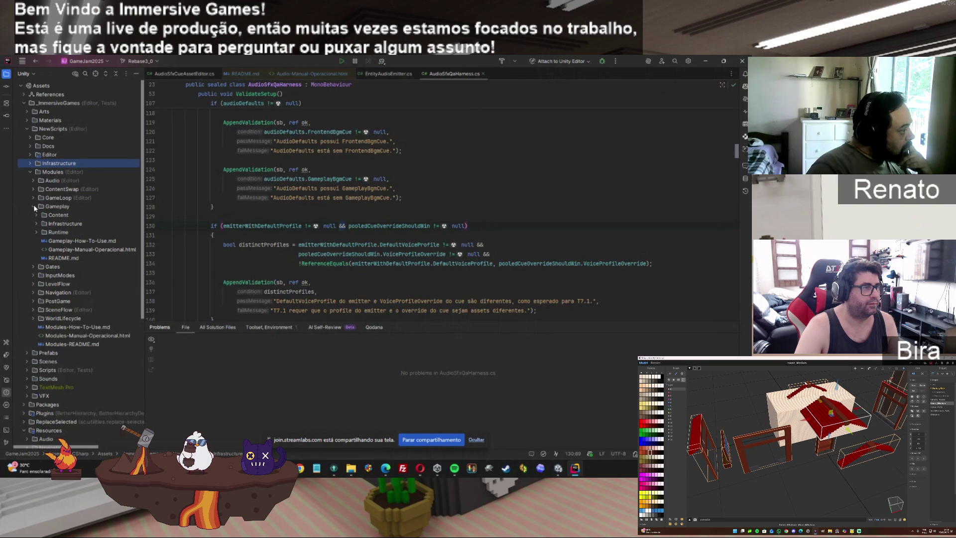
click(35, 214)
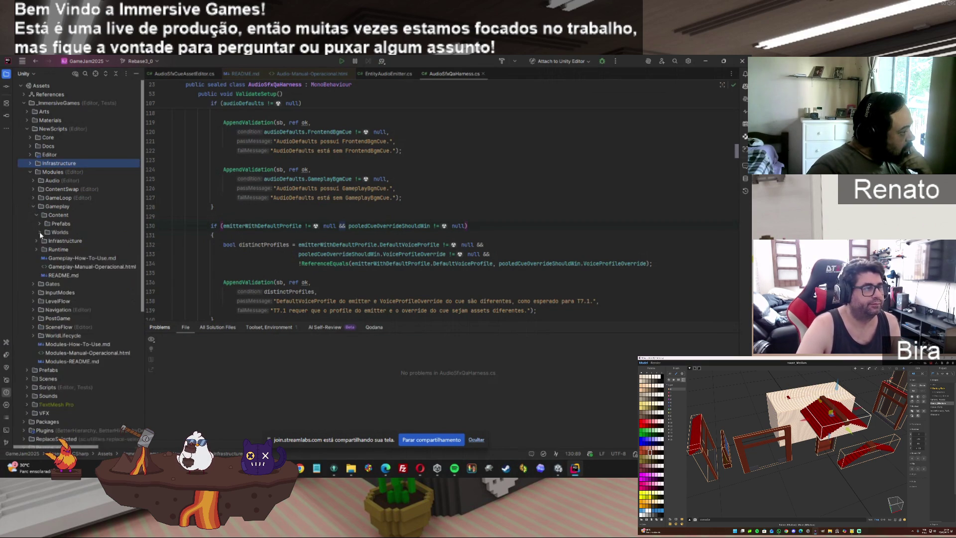
click(36, 215)
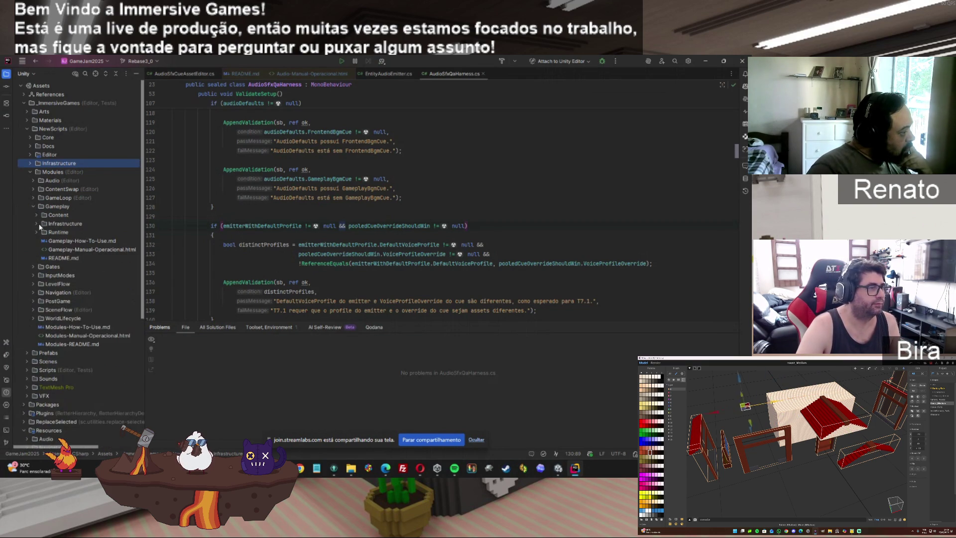
Expand Gameplay's Infrastructure > View > Bindings and open GameplayCameraBinder.cs.
click(36, 223)
click(37, 224)
click(37, 224)
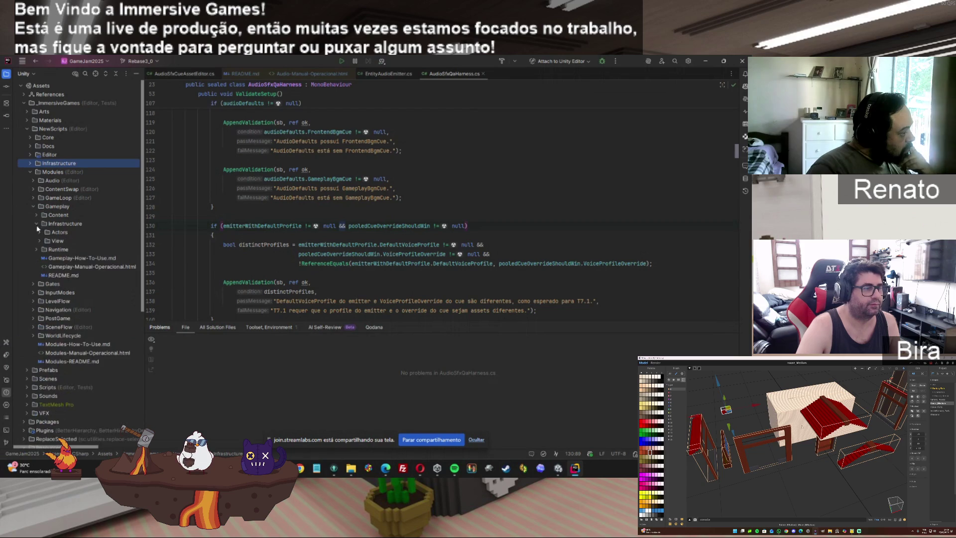
click(40, 232)
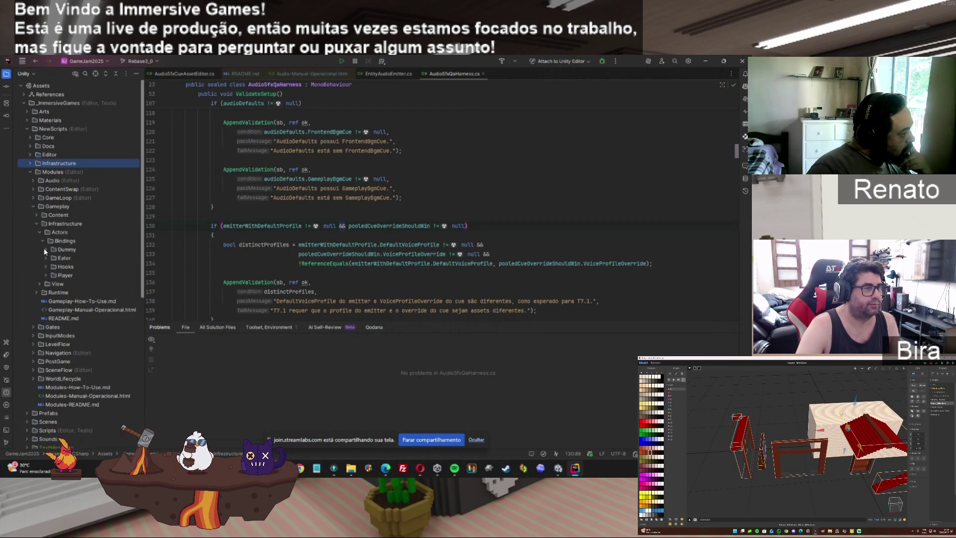
click(39, 232)
click(39, 241)
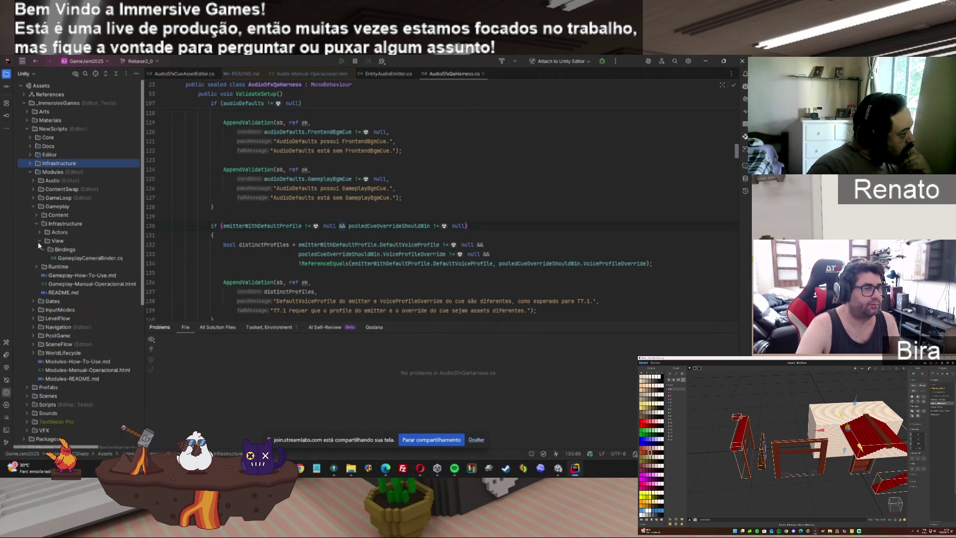
click(94, 259)
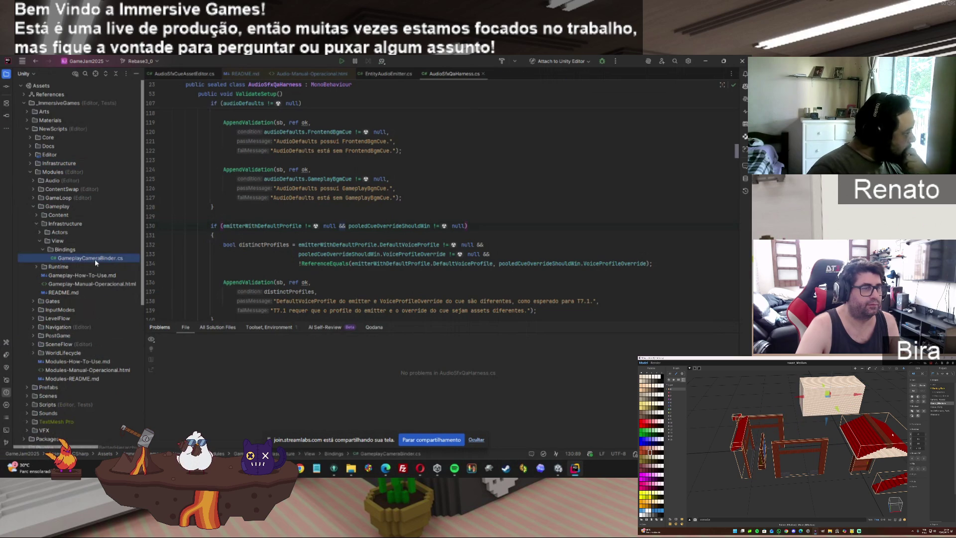
double_click(95, 259)
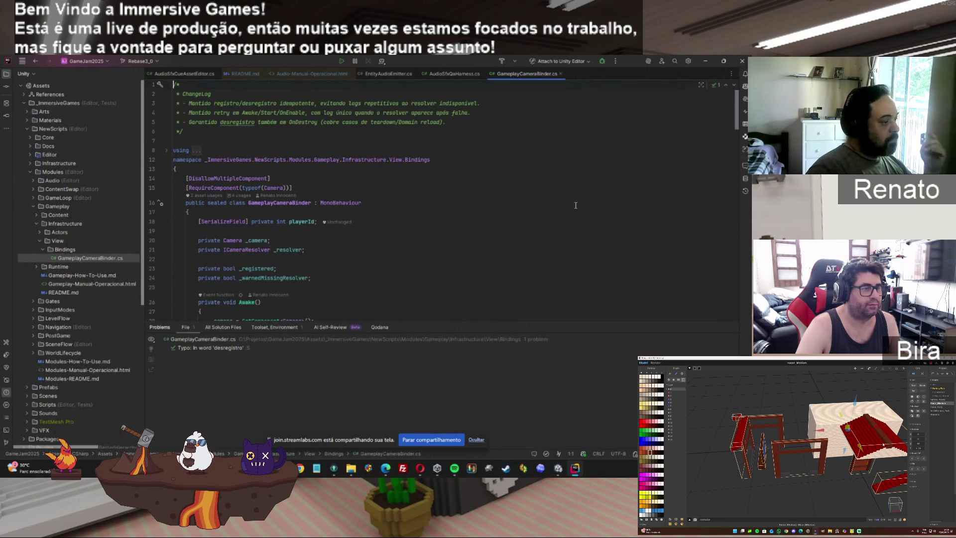
Scroll through GameplayCameraBinder.cs, then collapse View and expand Scripts > CameraSystems in the Project tree.
drag(736, 119, 733, 276)
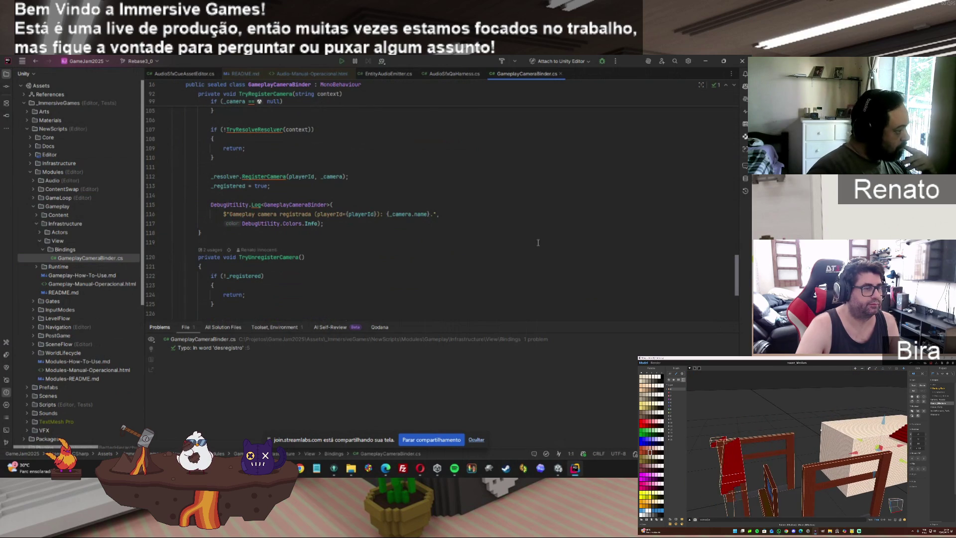
click(40, 240)
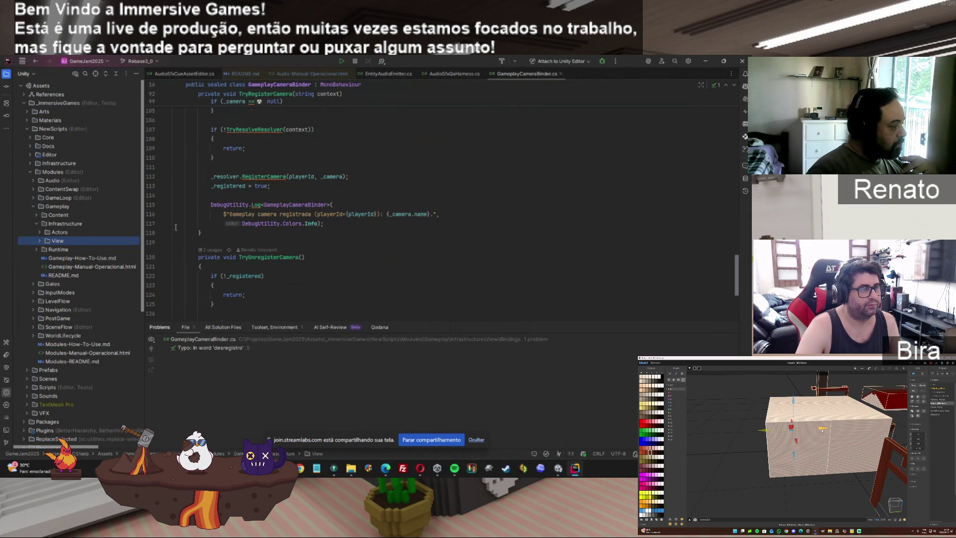
click(28, 387)
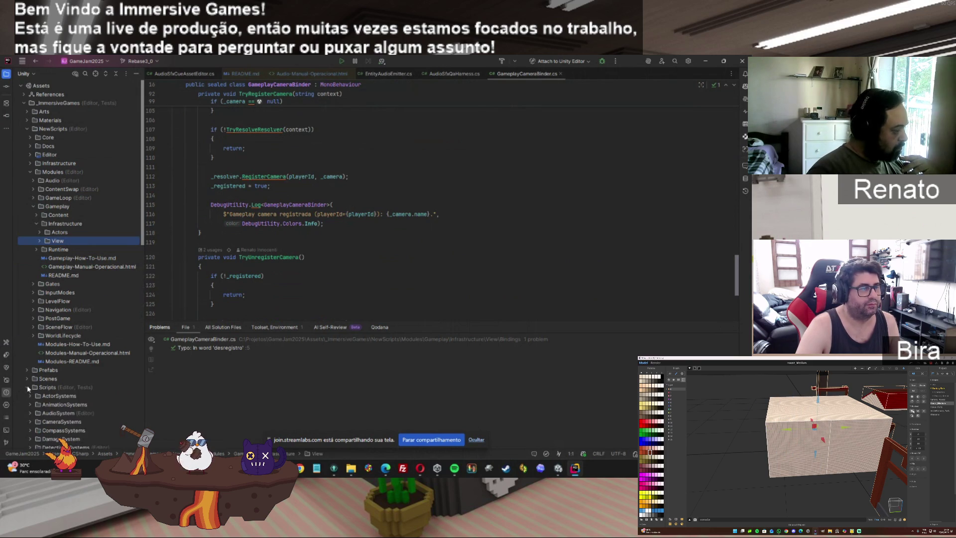
click(30, 421)
scroll(147, 222, down, 3)
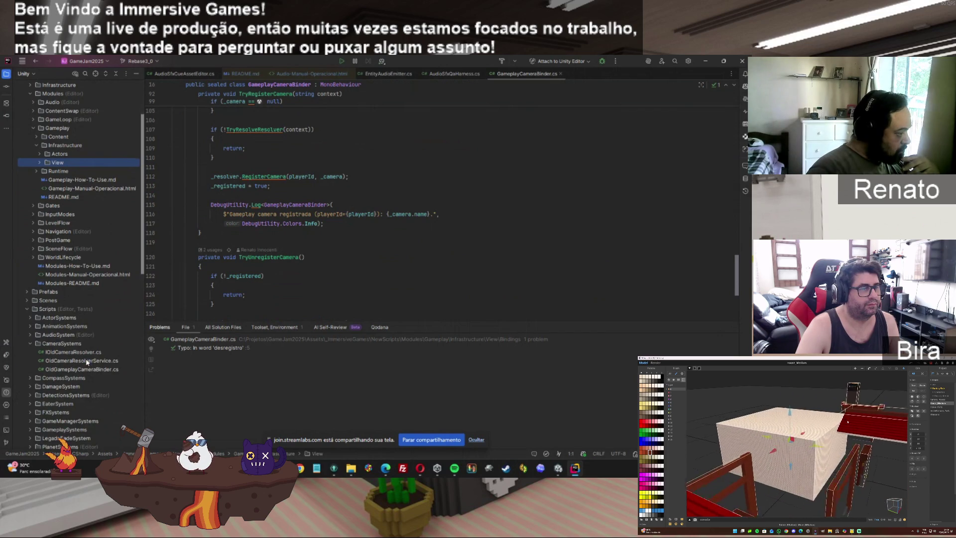
Read the legacy OldCameraResolverService.cs to the bottom, then close it with Ctrl+F4.
double_click(82, 360)
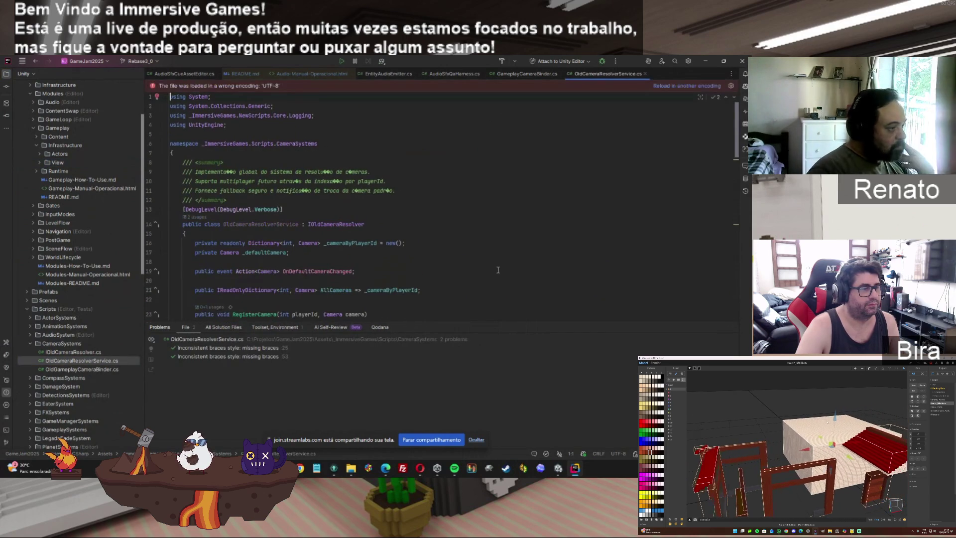
drag(736, 121, 742, 233)
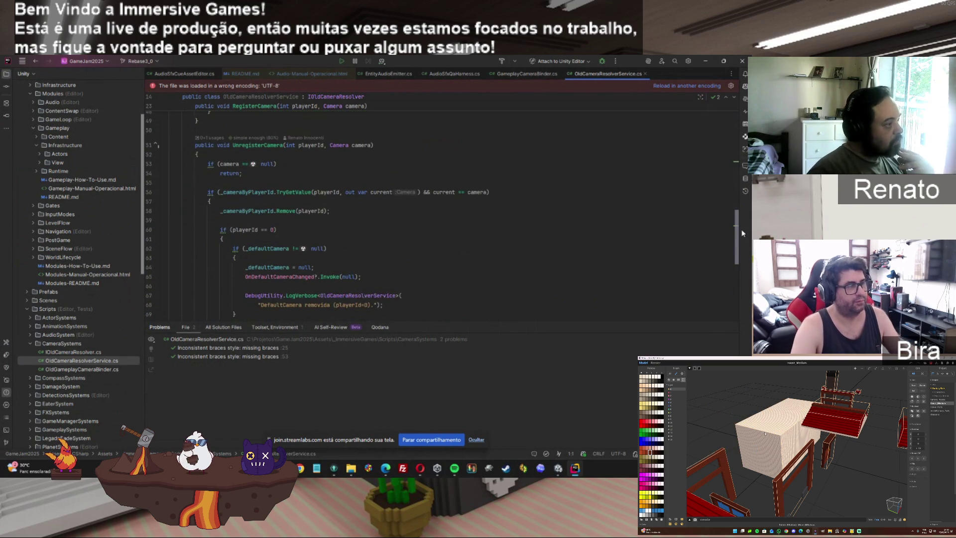
scroll(742, 234, down, 8)
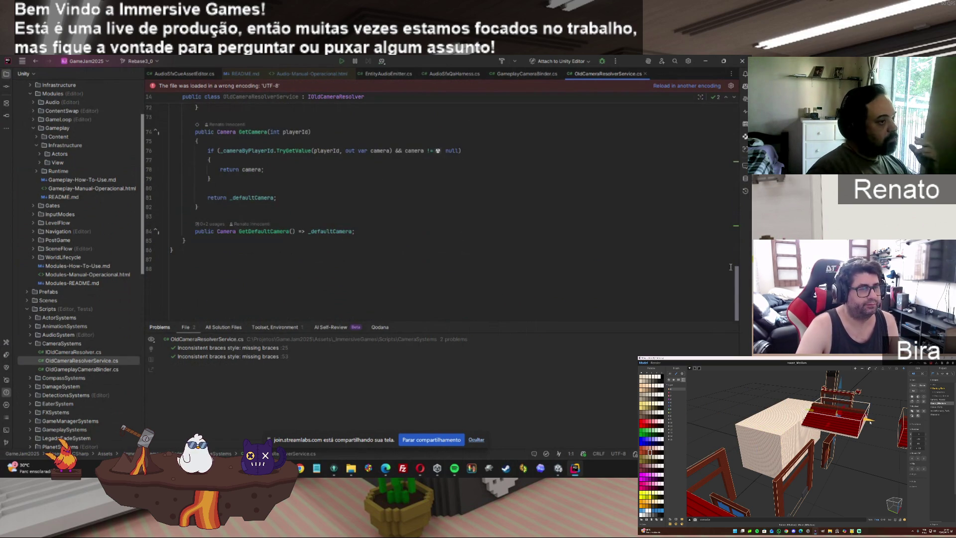
key(ctrl+F4)
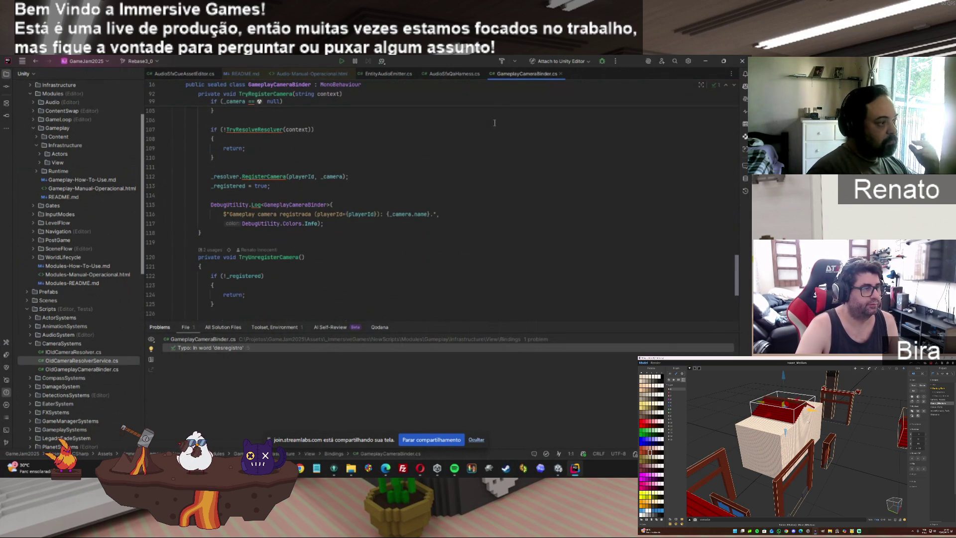
drag(736, 274, 719, 125)
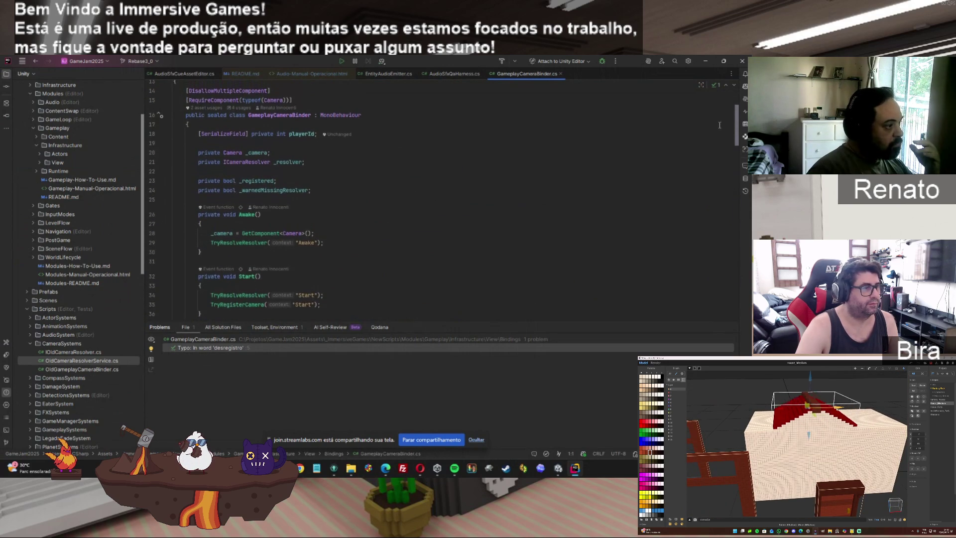
double_click(251, 164)
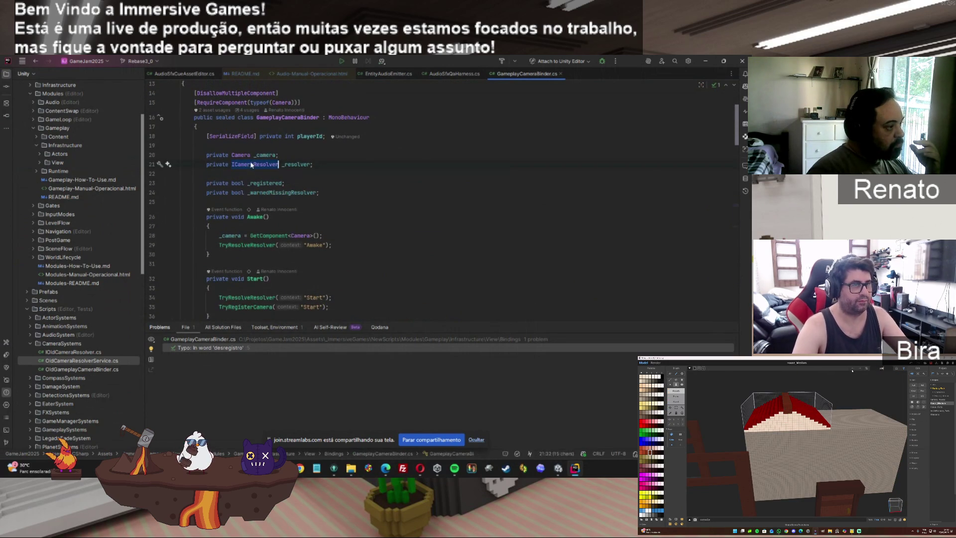
drag(735, 132, 741, 202)
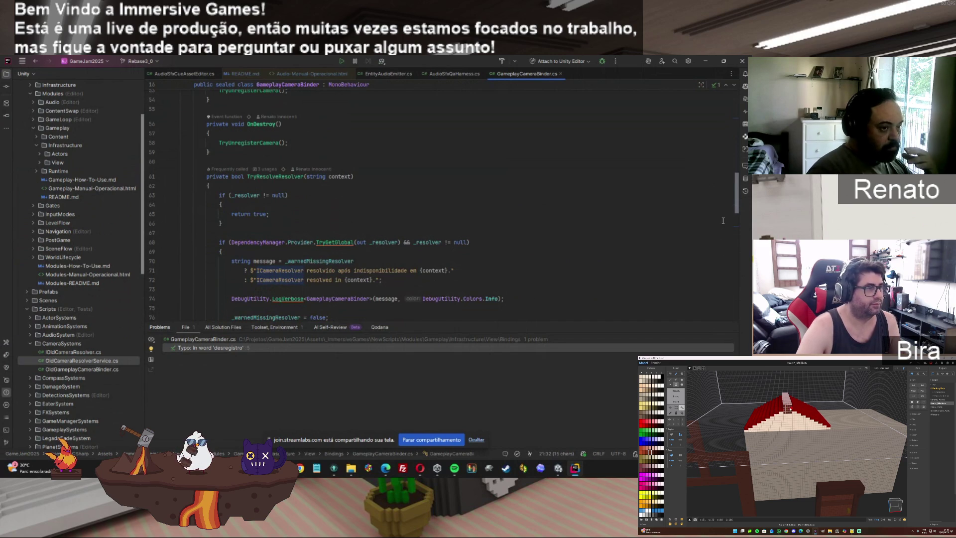
scroll(739, 224, down, 4)
mouse_move(744, 228)
mouse_down()
mouse_move(743, 322)
mouse_move(737, 135)
mouse_up()
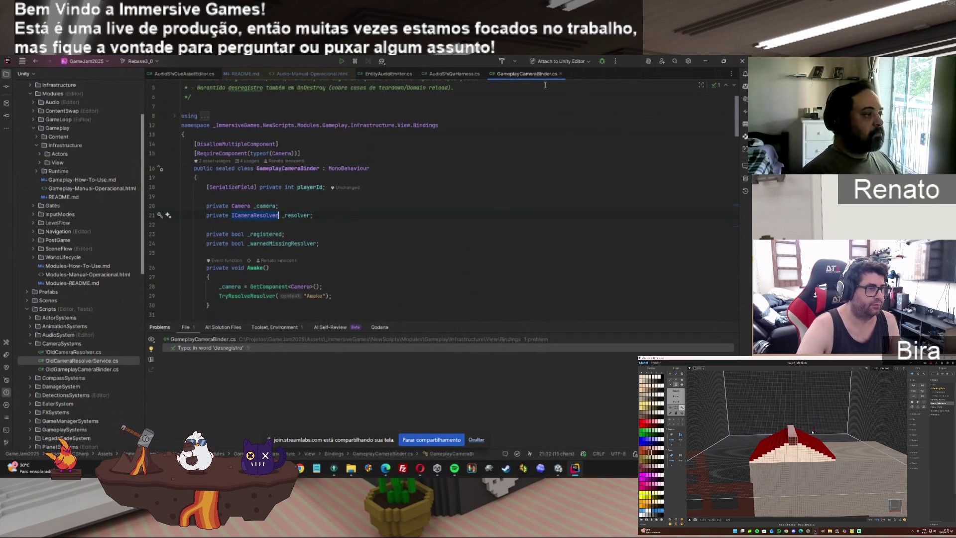
Correct the changelog typo 'desregistro' to 'deregister' and unfold the using directives.
click(239, 87)
scroll(161, 88, up, 1)
click(160, 122)
click(190, 143)
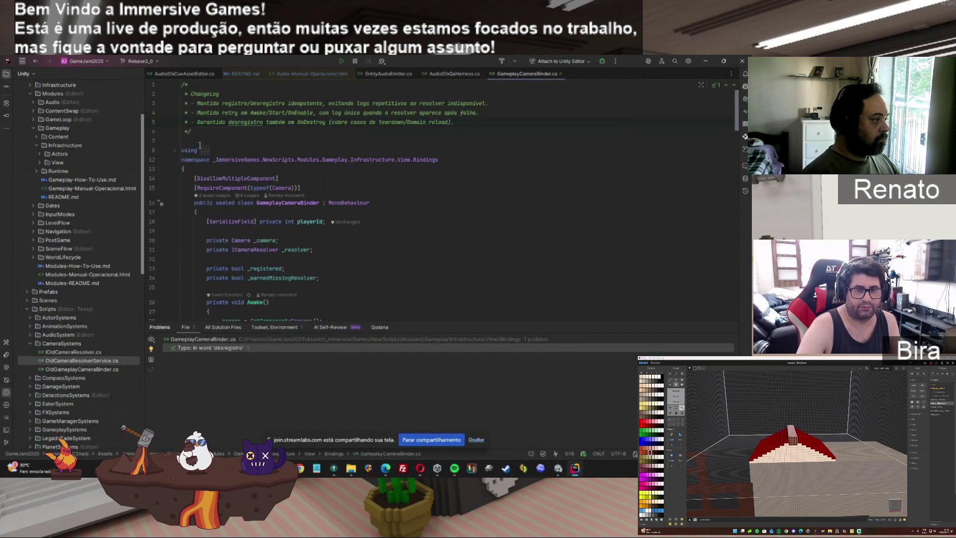
click(264, 122)
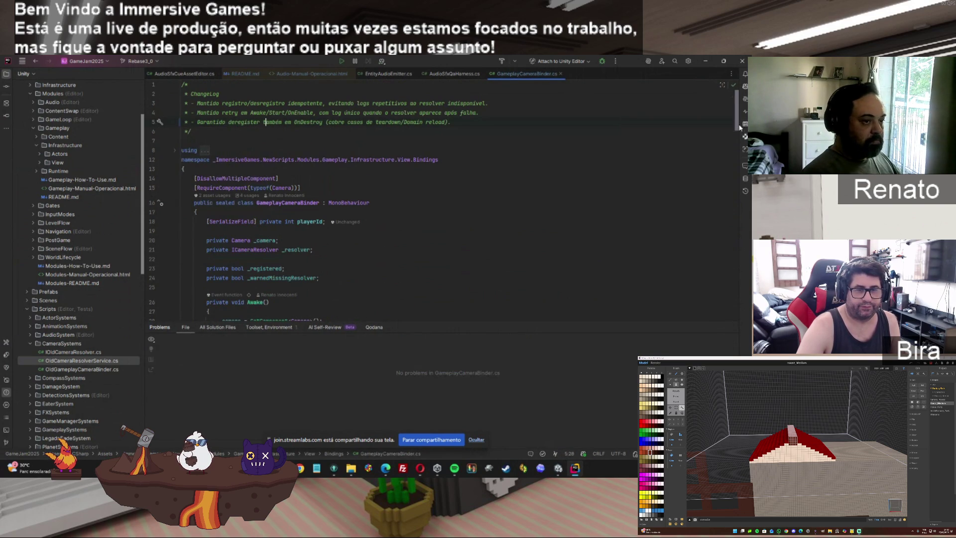
mouse_move(737, 119)
mouse_down()
mouse_move(724, 306)
mouse_move(713, 92)
mouse_up()
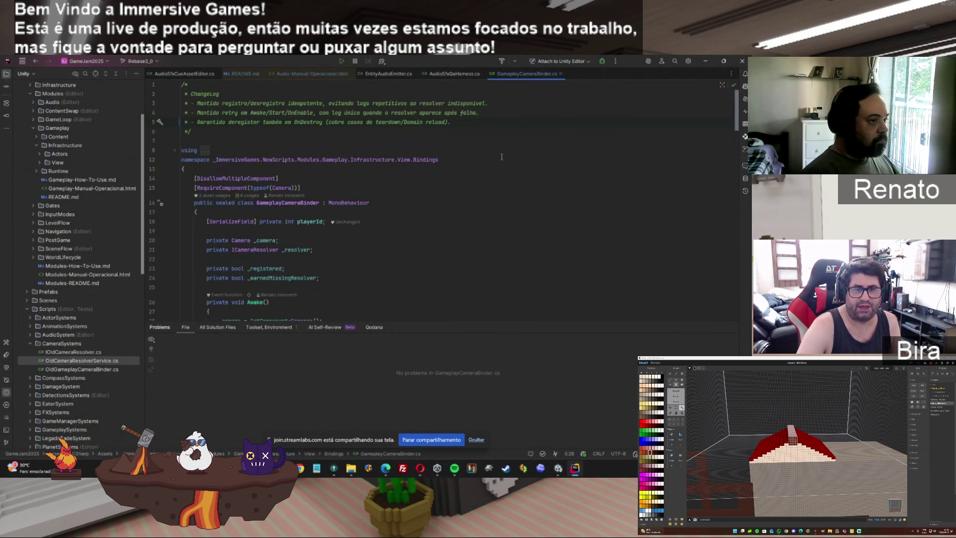
click(173, 153)
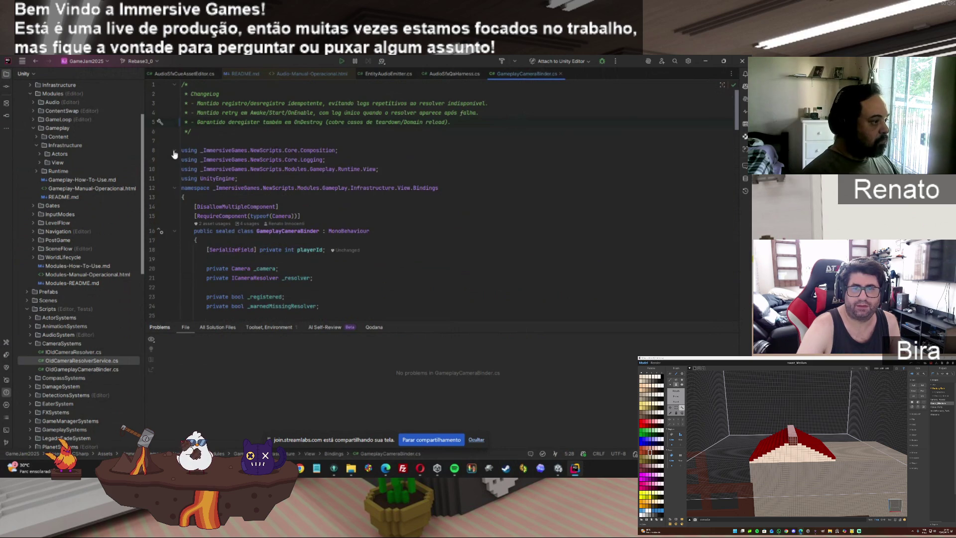